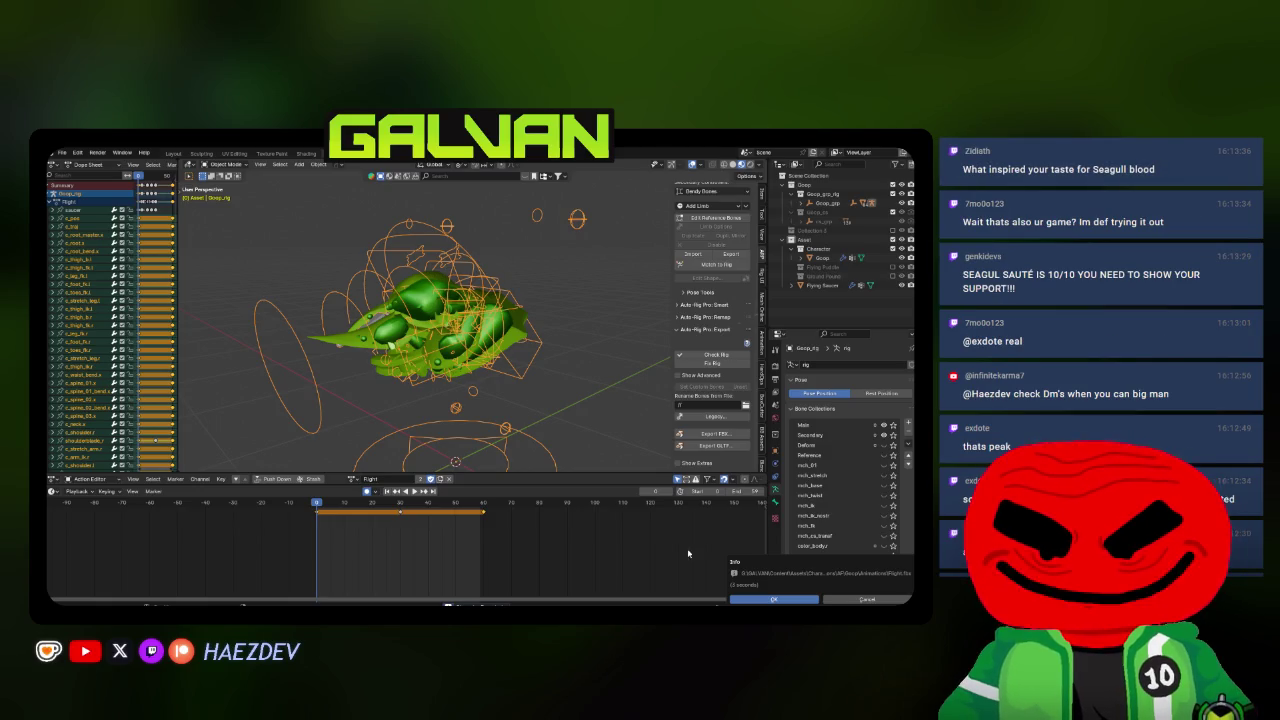
Export the Flight_D action to Flight_D.fbx with Auto-Rig Pro.
left_click(773, 599)
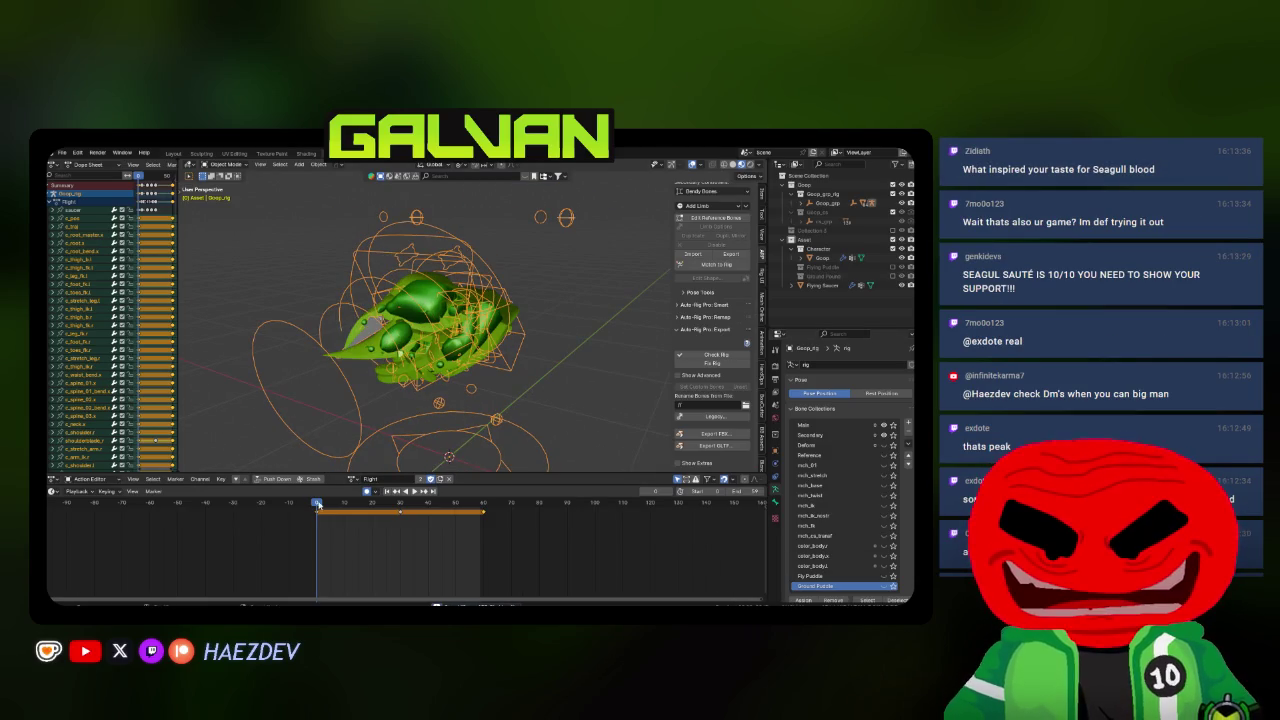
left_click(708, 433)
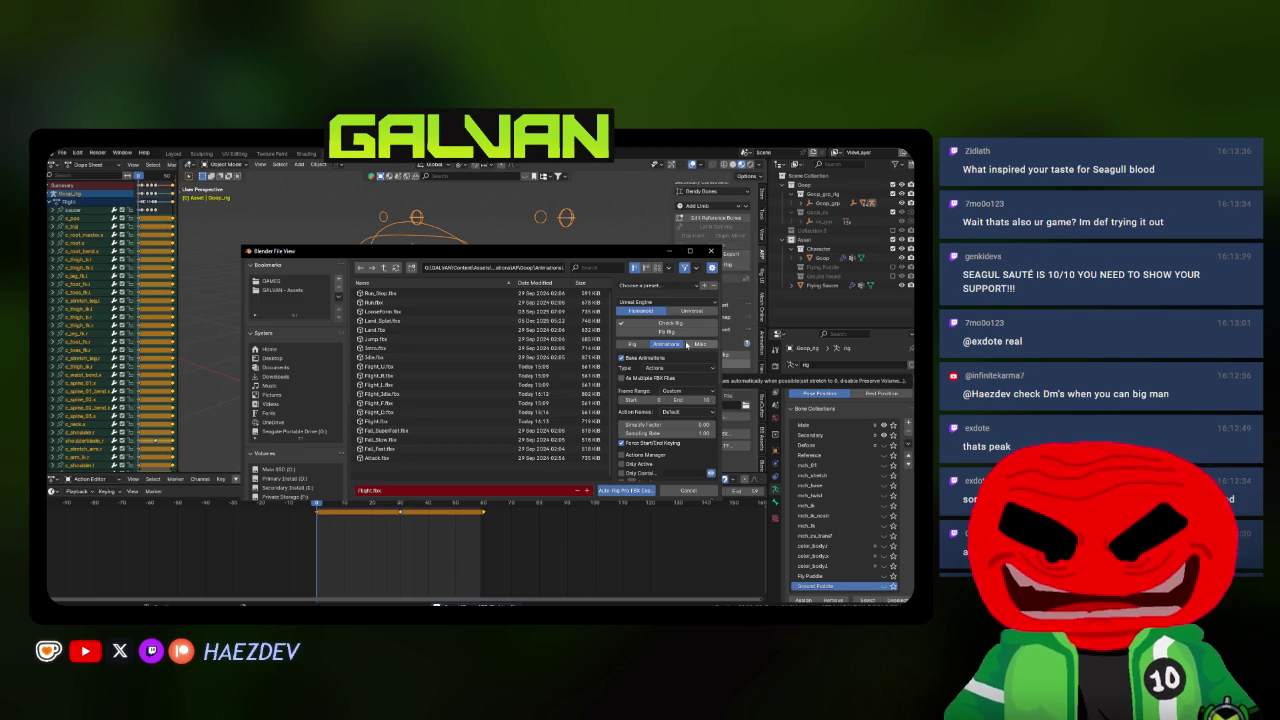
left_click(690, 251)
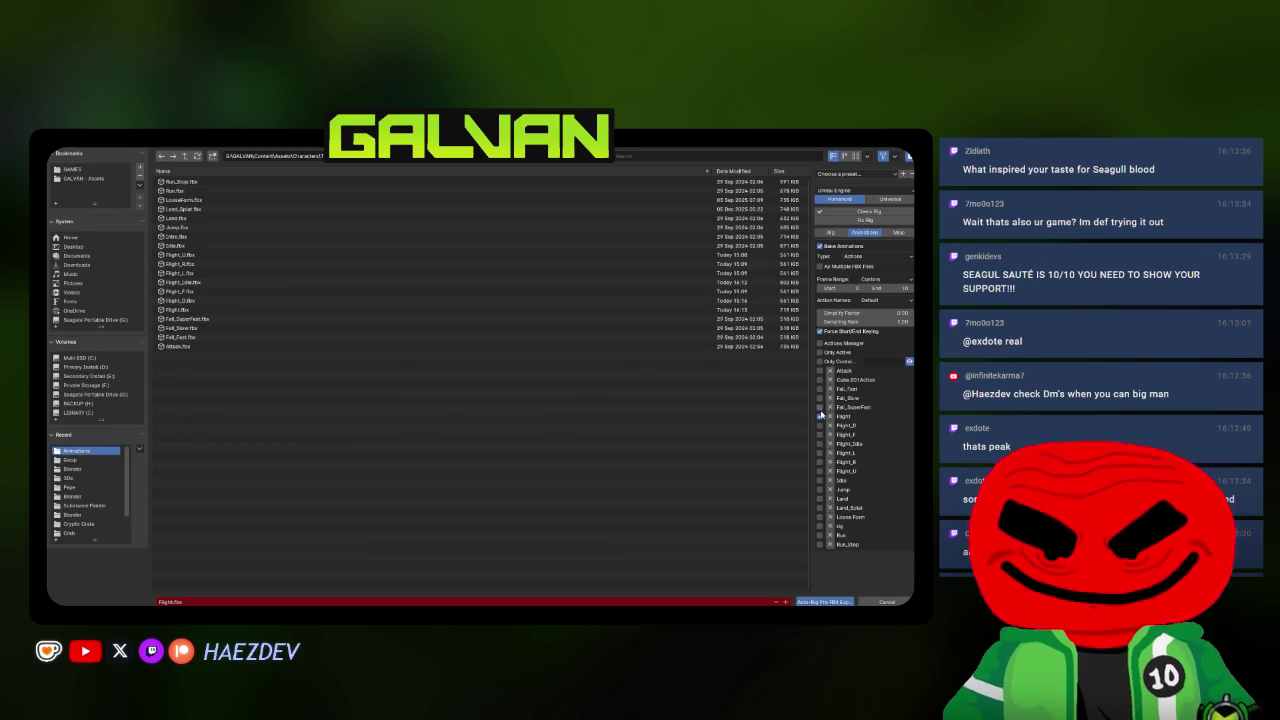
left_click(820, 425)
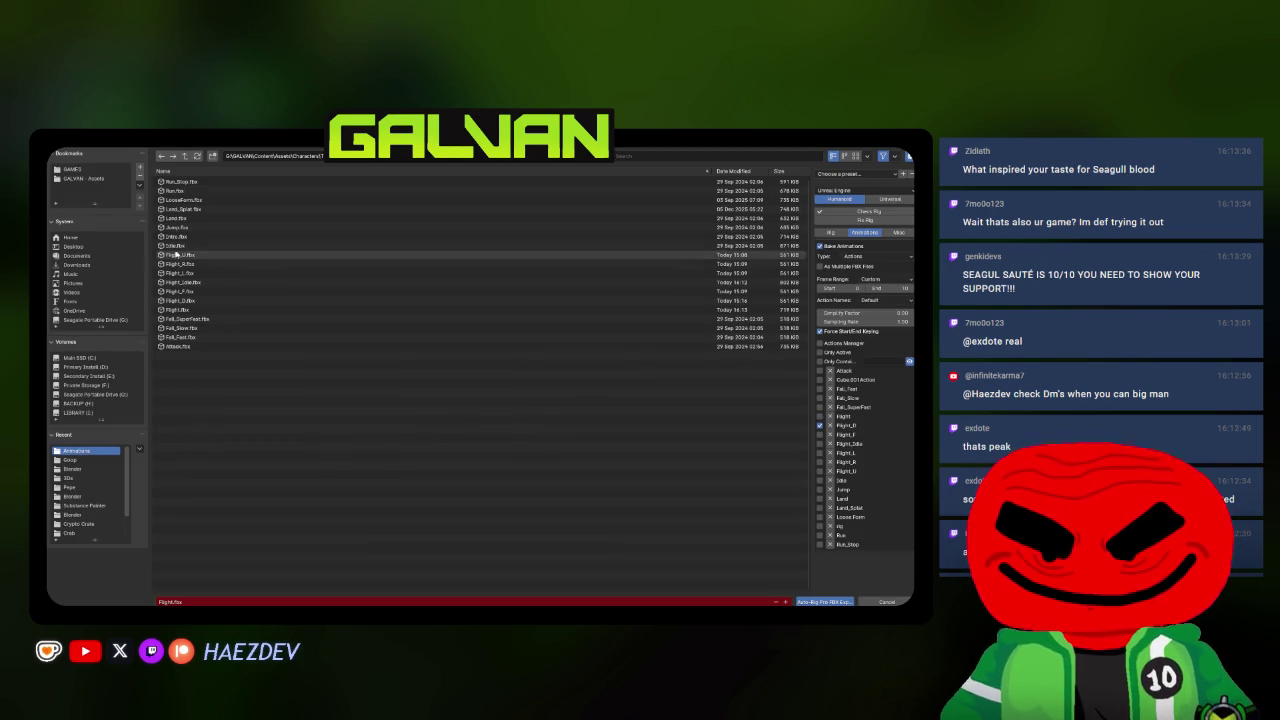
double_click(188, 305)
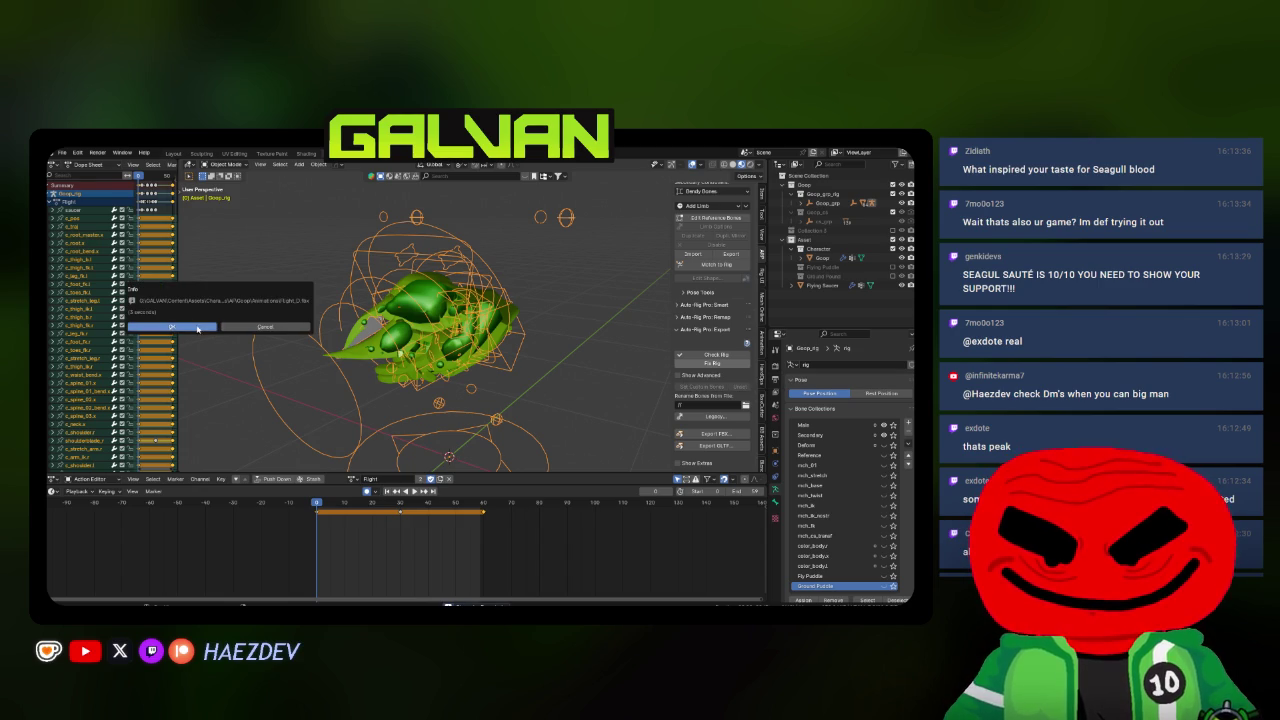
left_click(187, 328)
Export the Flight_F action to Flight_F.fbx.
left_click(712, 434)
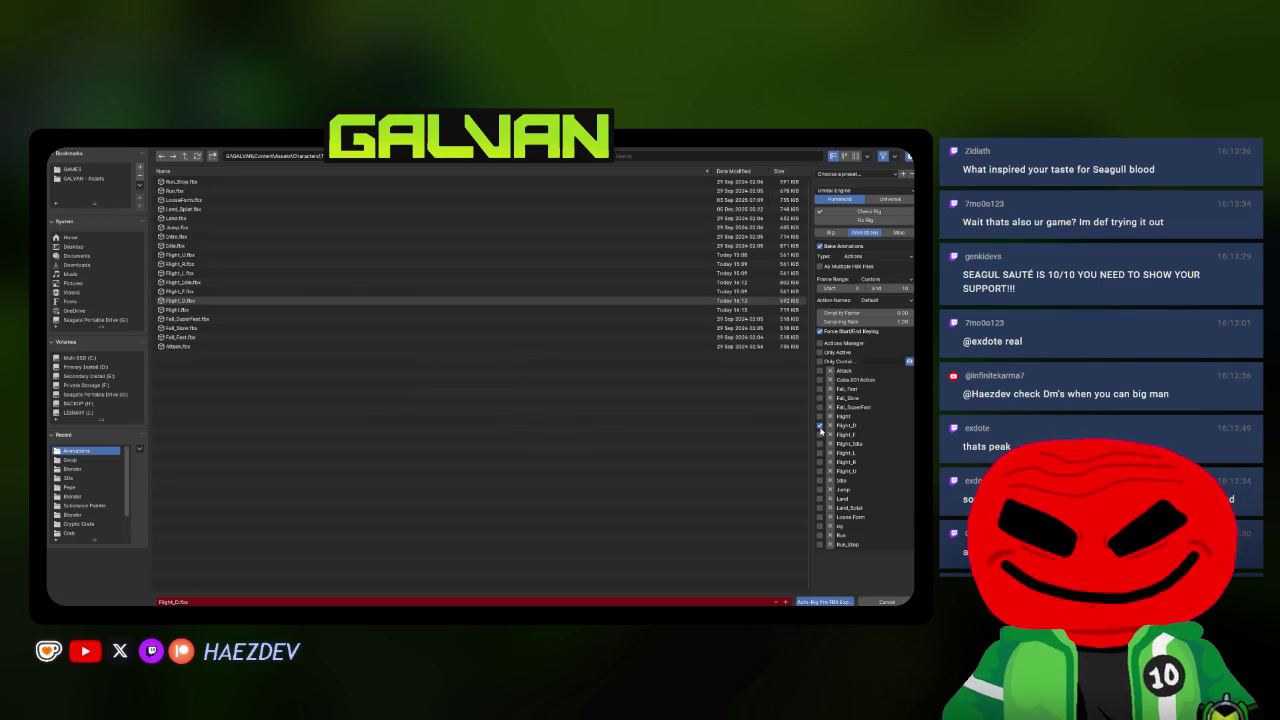
left_click(820, 435)
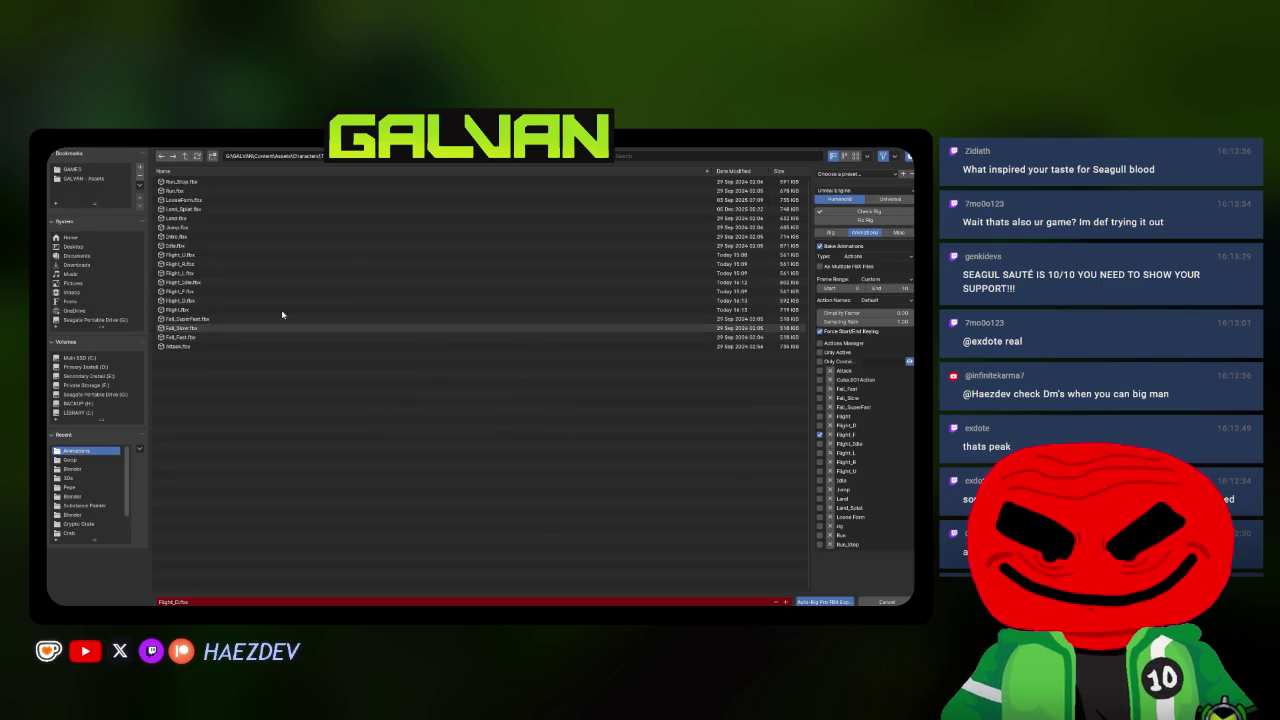
double_click(196, 294)
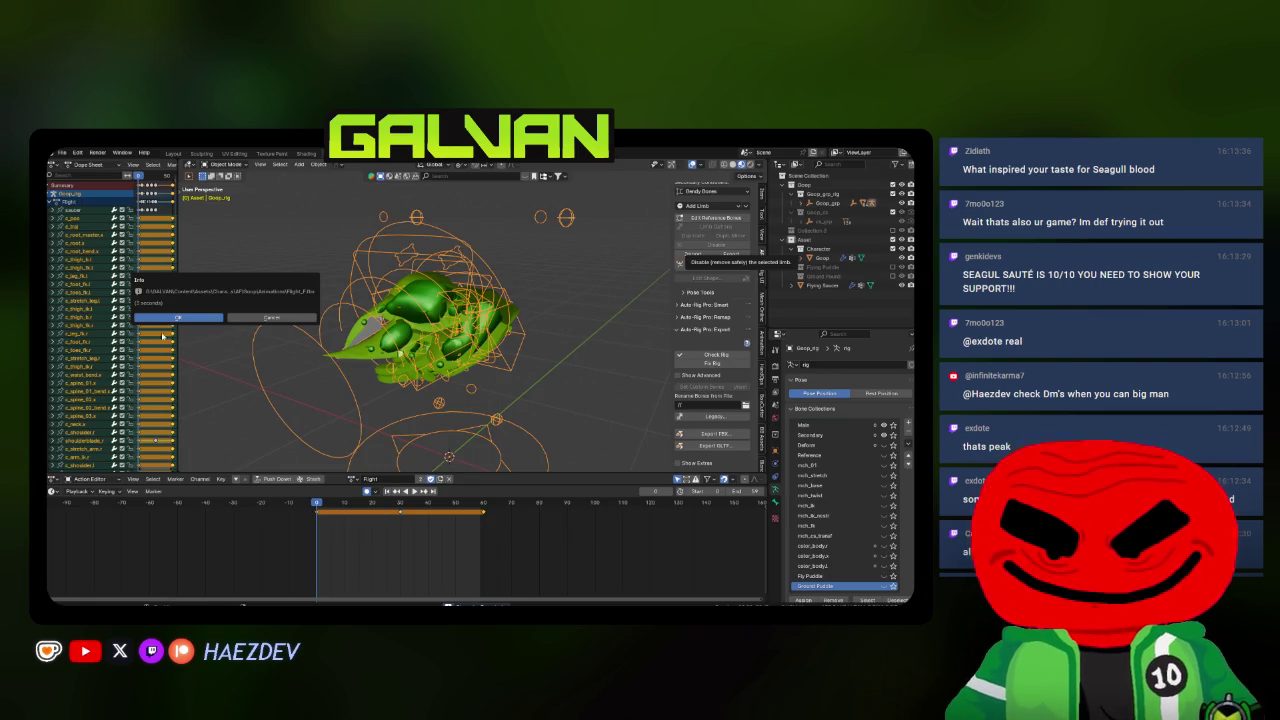
left_click(180, 317)
Export the Flight_L and Flight_R actions to their own FBX files.
left_click(700, 433)
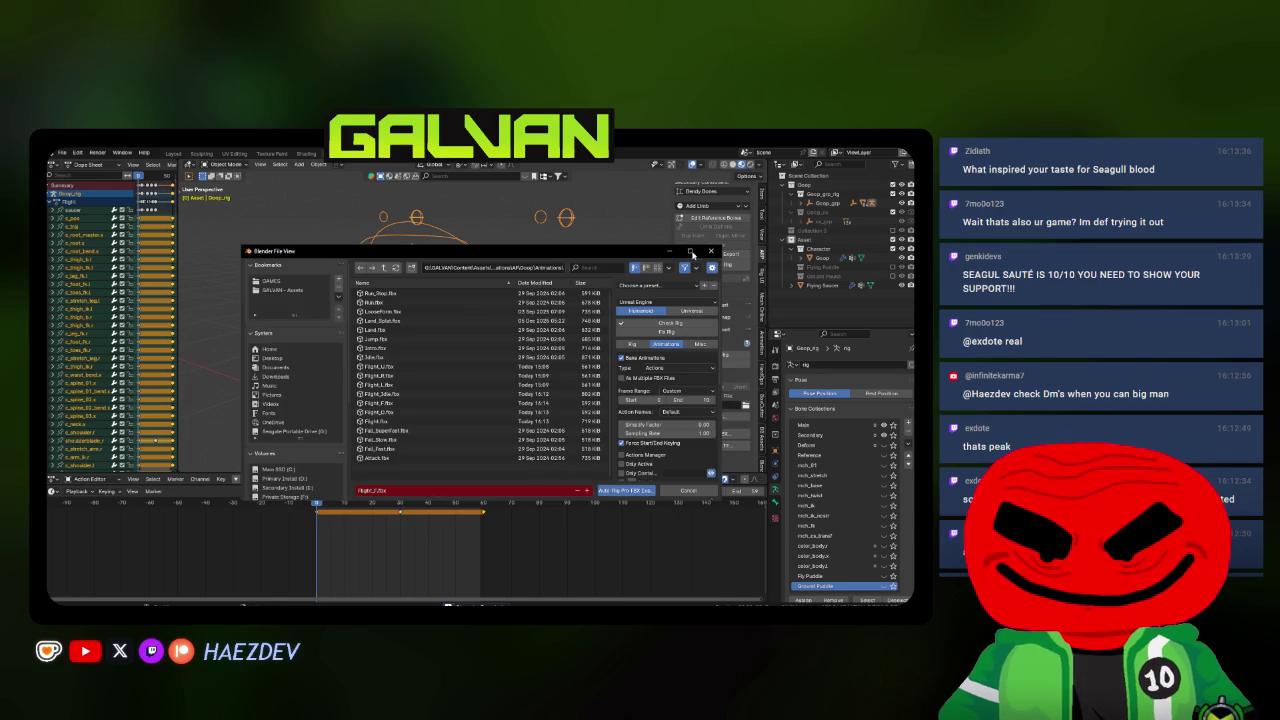
left_click(691, 252)
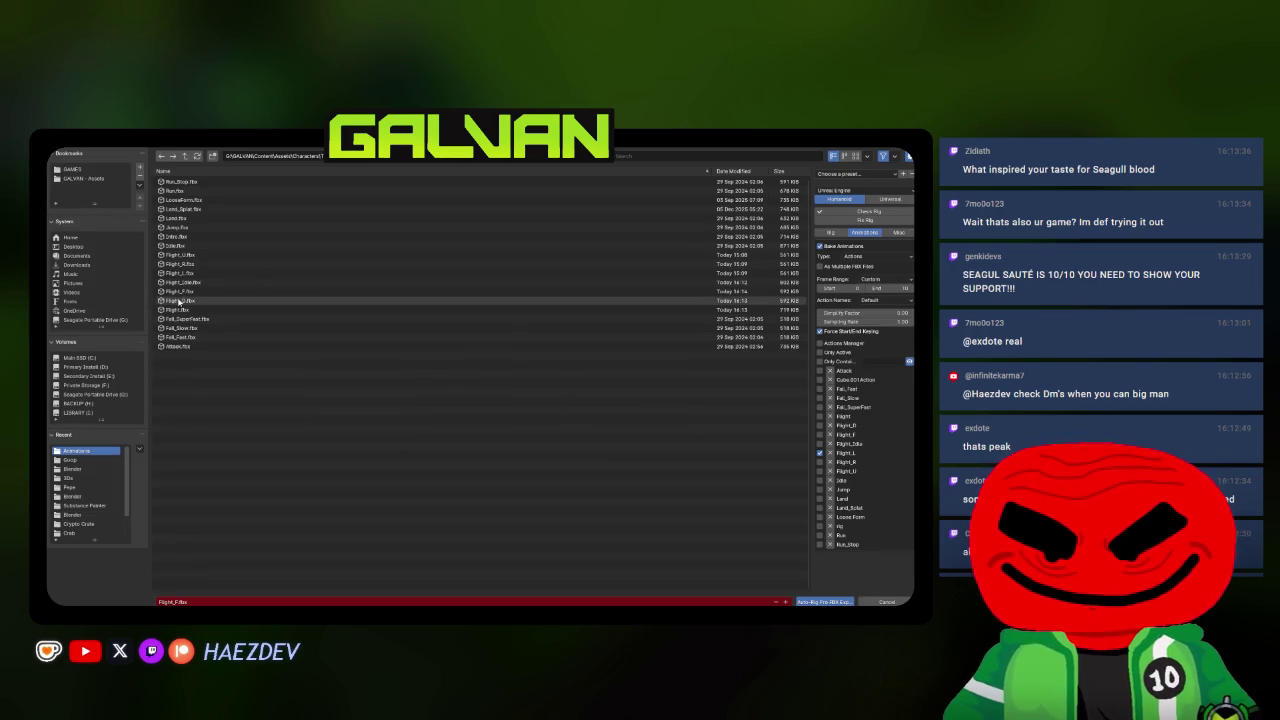
double_click(182, 272)
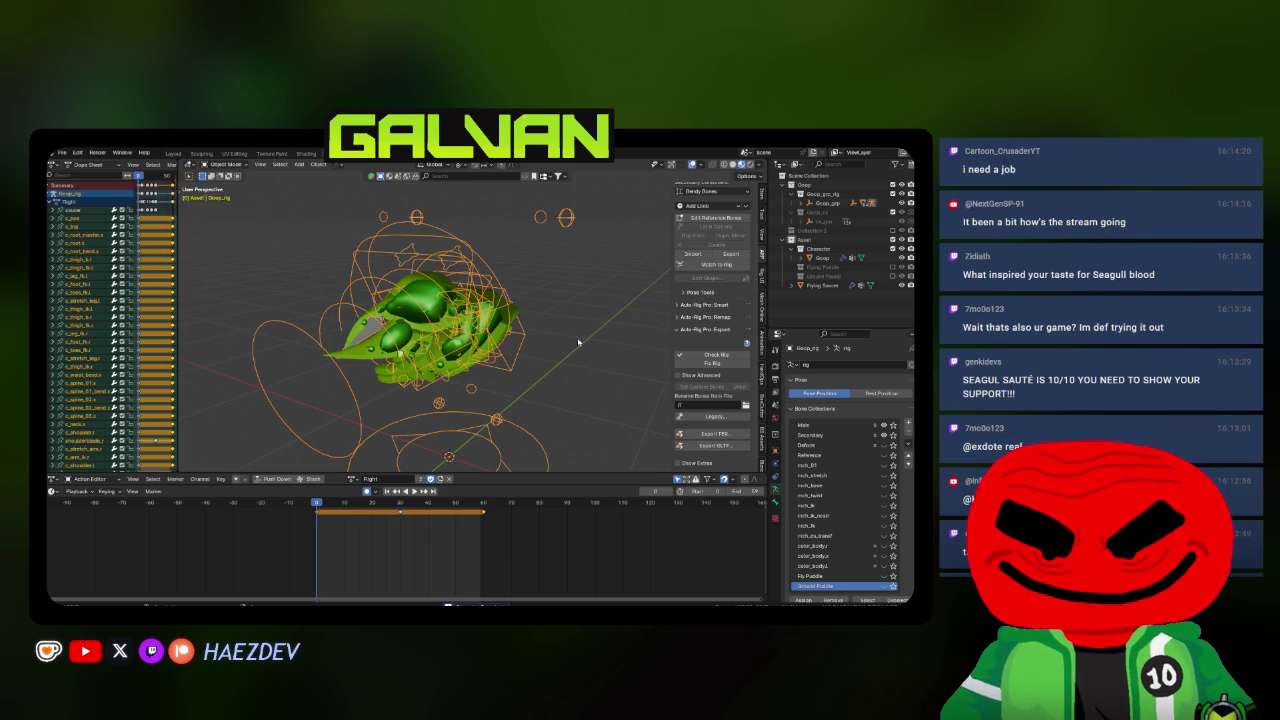
left_click(706, 434)
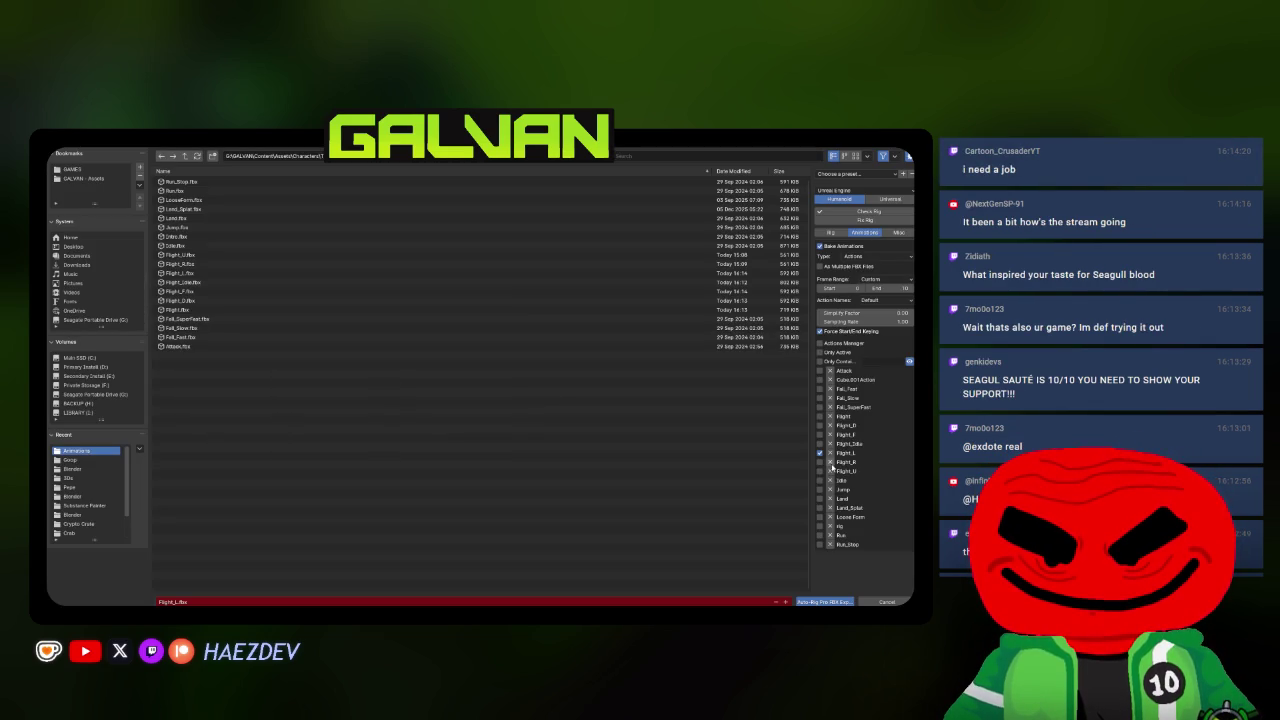
double_click(199, 265)
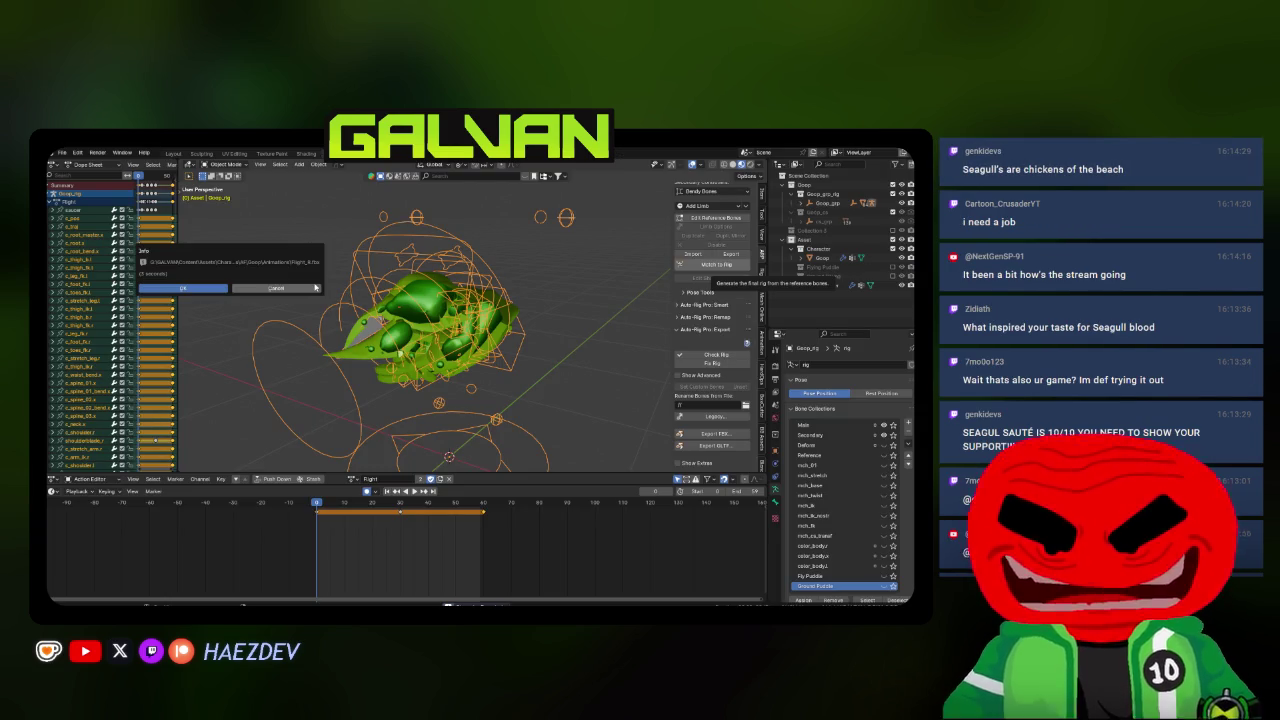
left_click(185, 289)
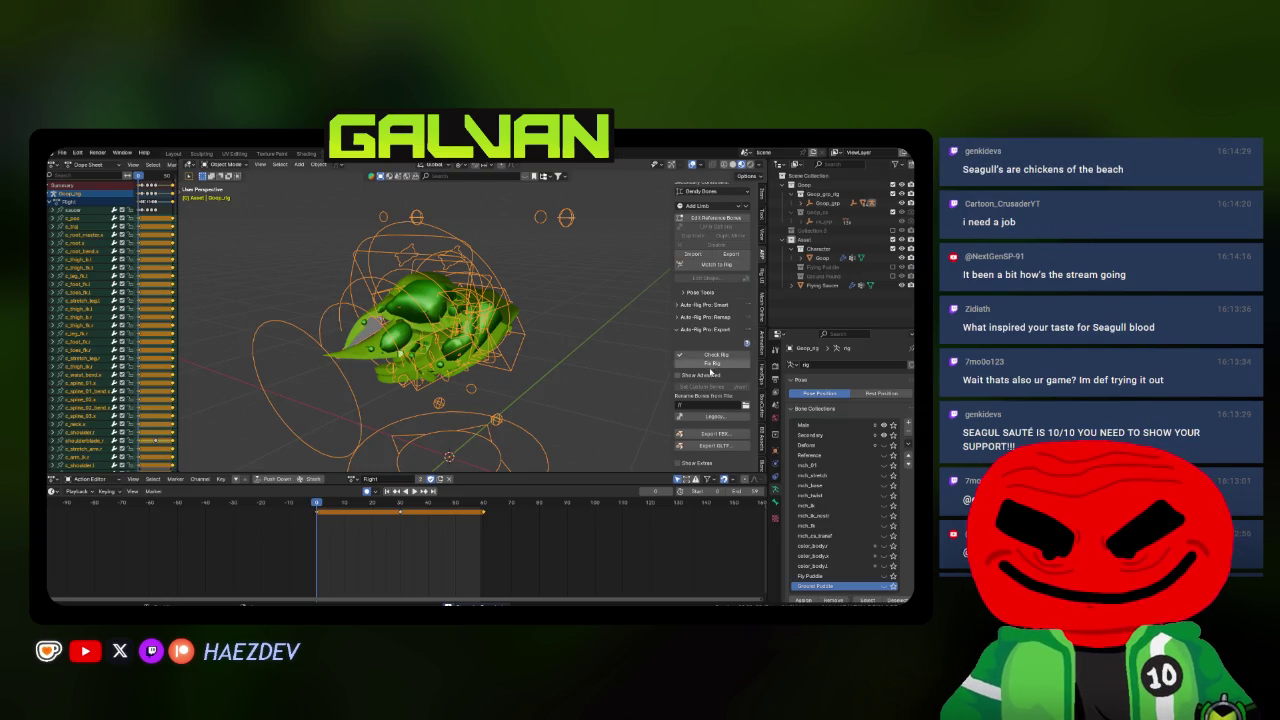
Export the Flight_U action to Flight_U.fbx.
left_click(714, 433)
left_click(690, 251)
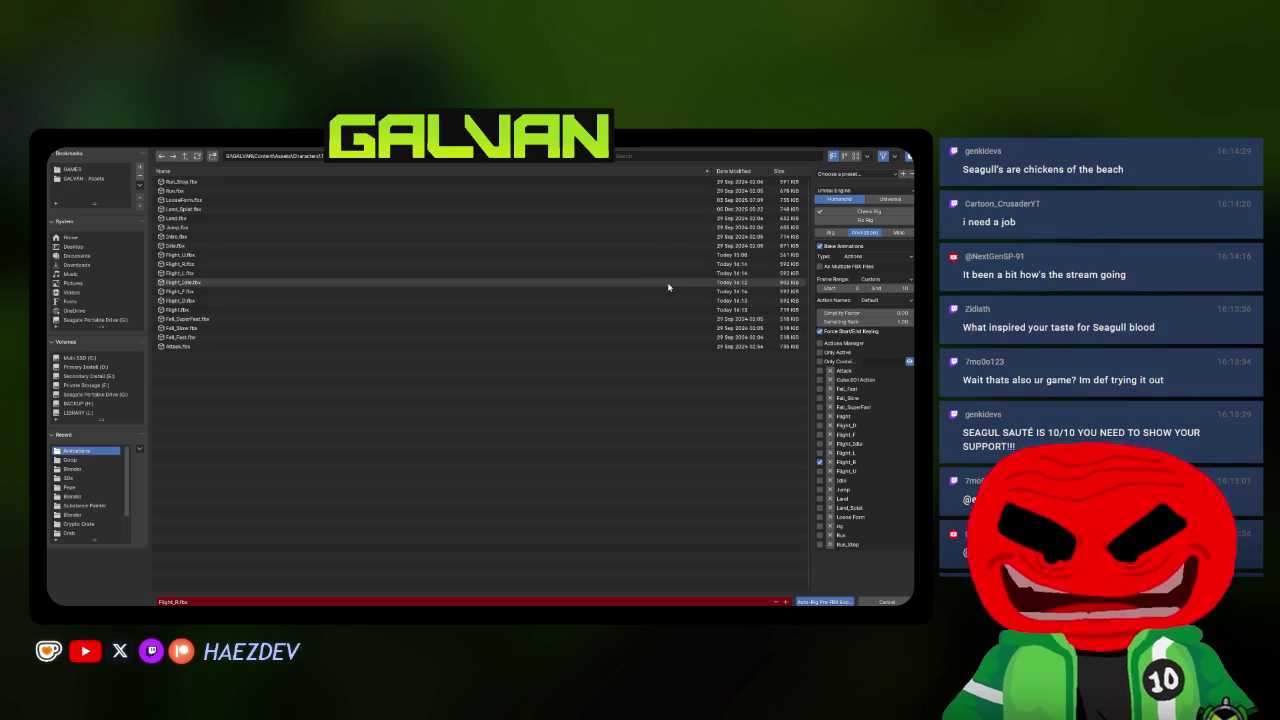
left_click(820, 471)
double_click(186, 258)
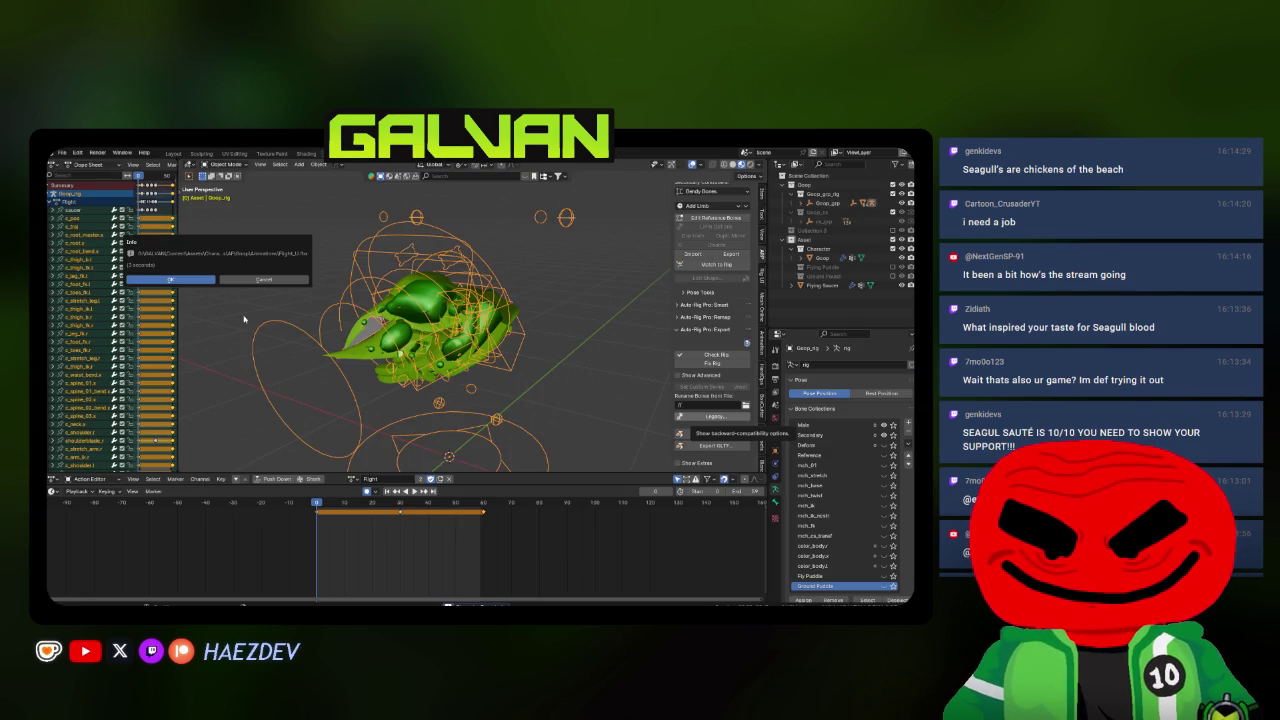
left_click(212, 281)
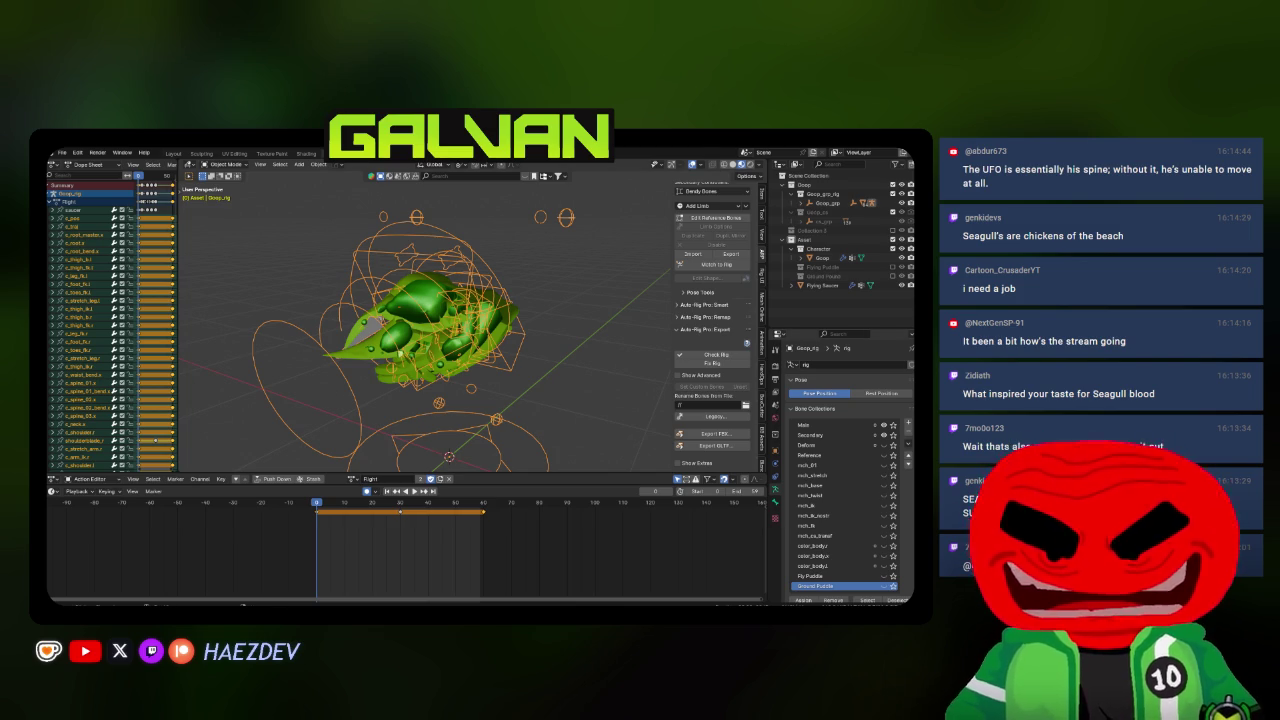
Inspect the rig's flight pose from the Right Orthographic view, then enter Pose Mode.
left_click_drag(502, 259, 486, 309)
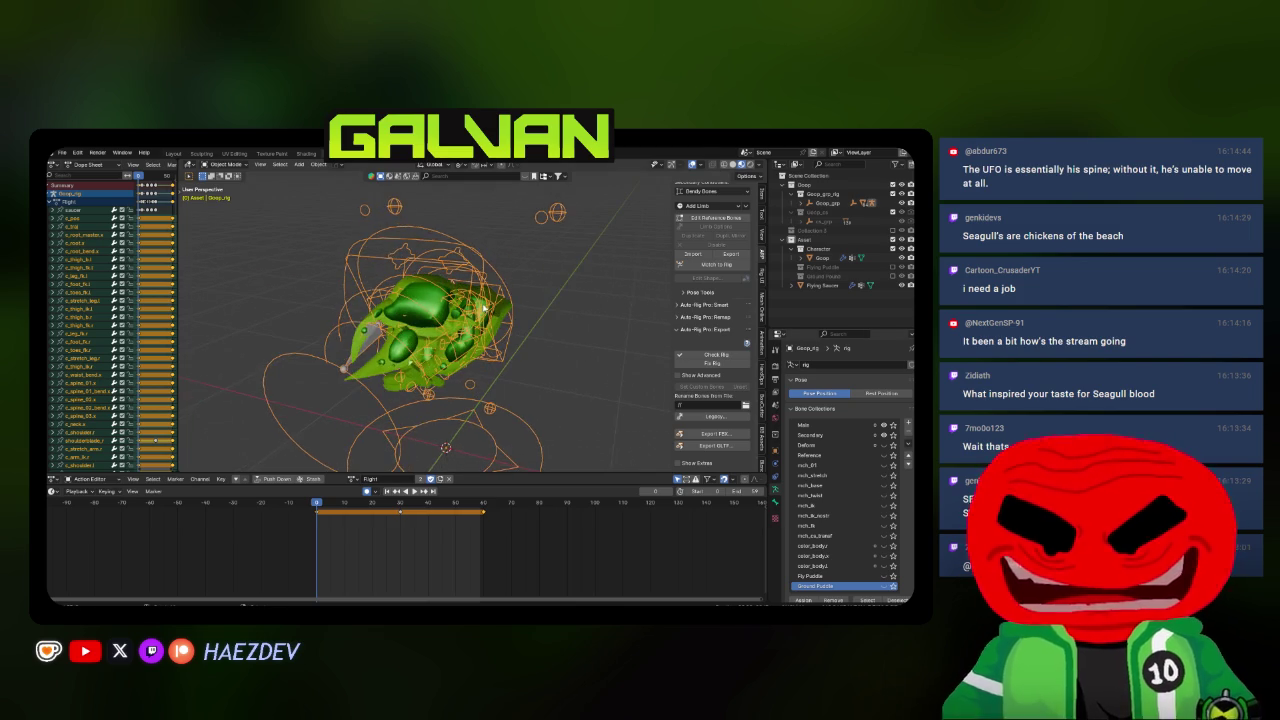
key("KP_3")
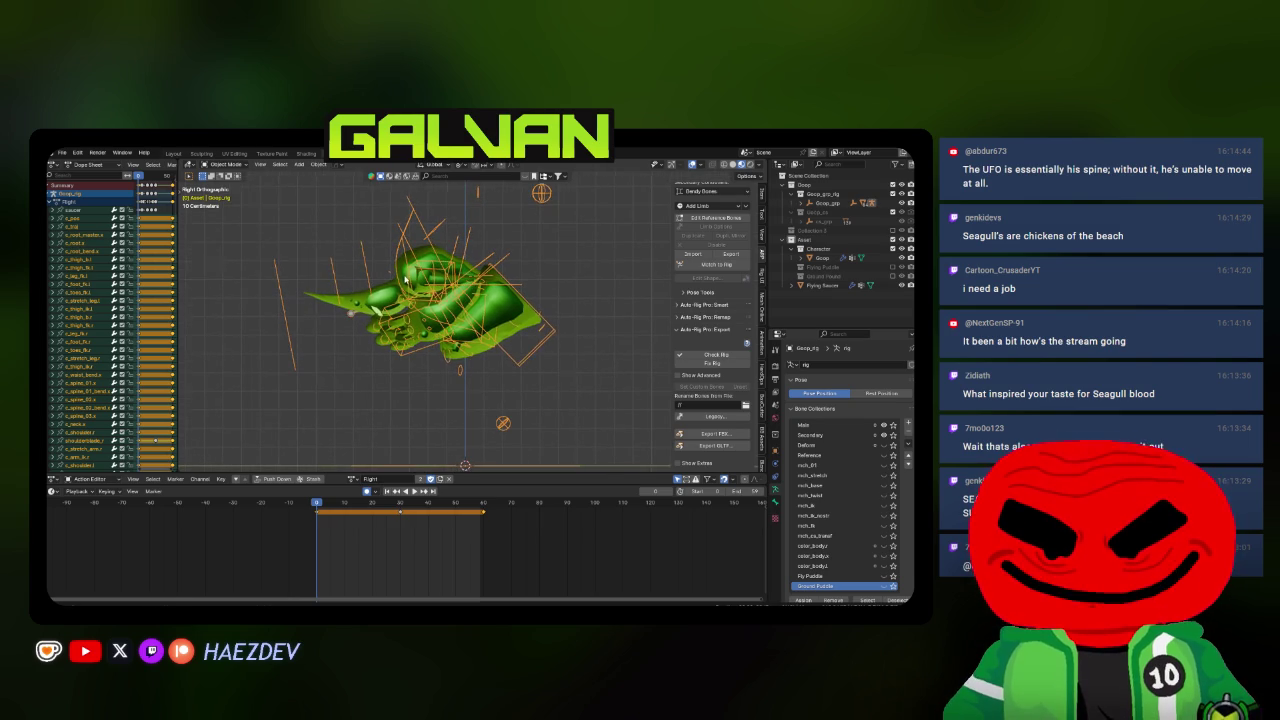
mouse_move(401, 276)
left_mouse_down()
mouse_move(506, 305)
mouse_move(363, 337)
mouse_move(425, 300)
left_mouse_up()
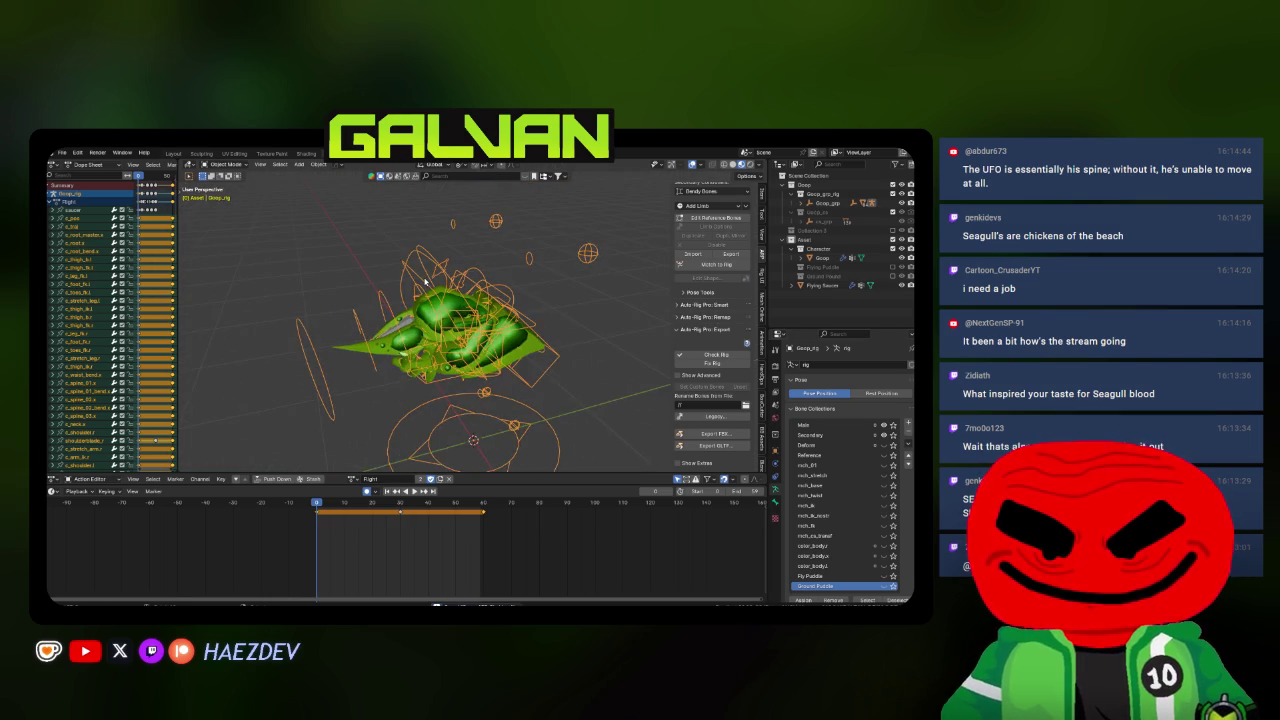
key("KP_3")
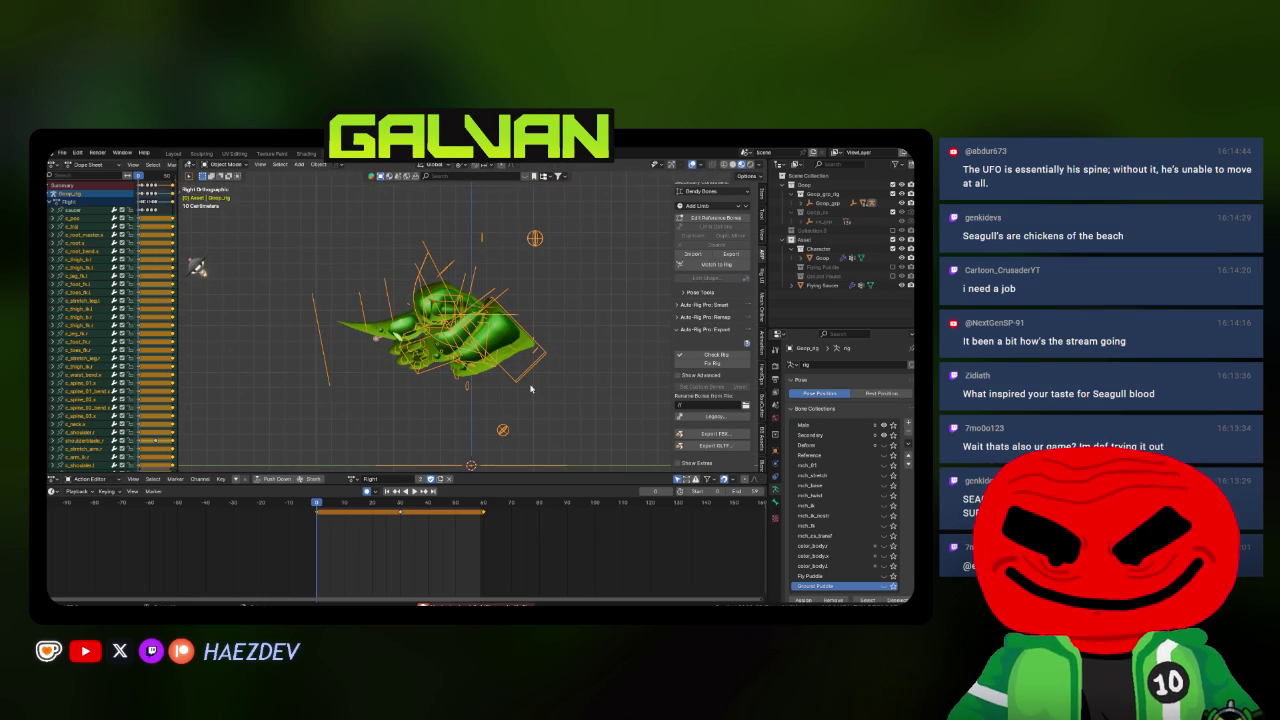
left_click_drag(497, 377, 455, 330)
key("ctrl+Tab")
Deselect all keyframes and re-export the Flight_U action over Flight_U.fbx.
left_click(455, 316)
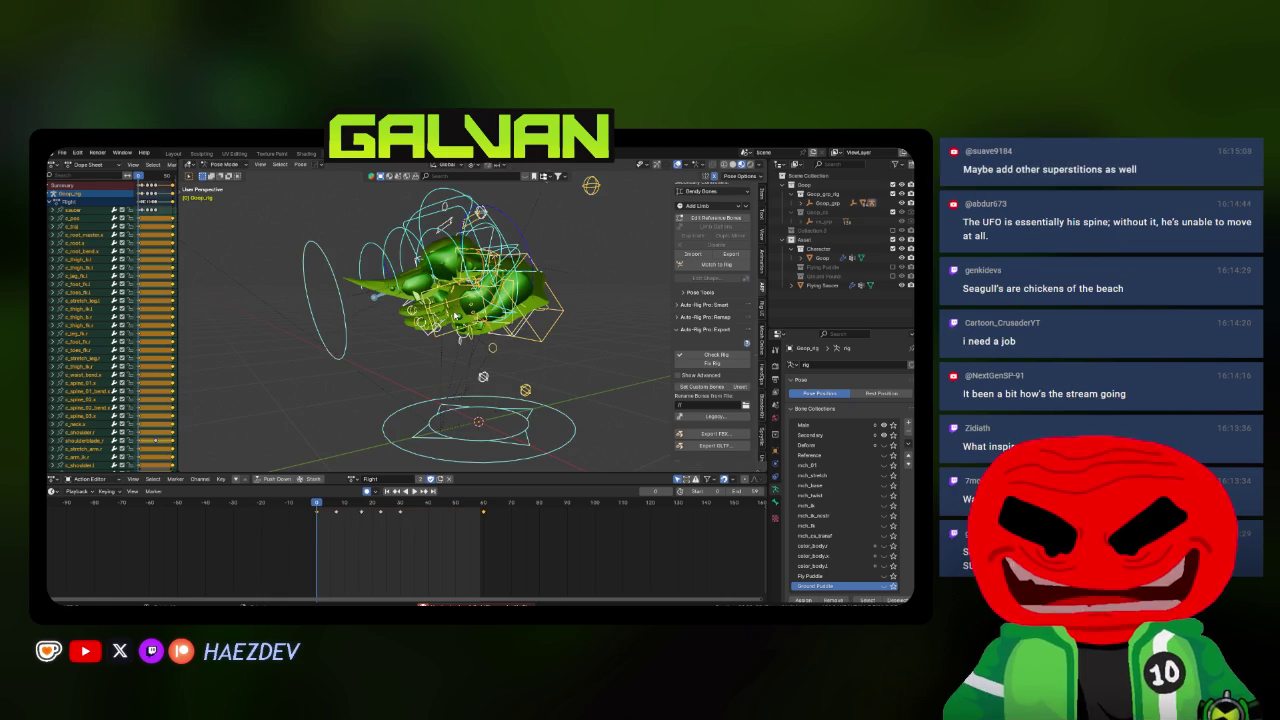
left_click(423, 542)
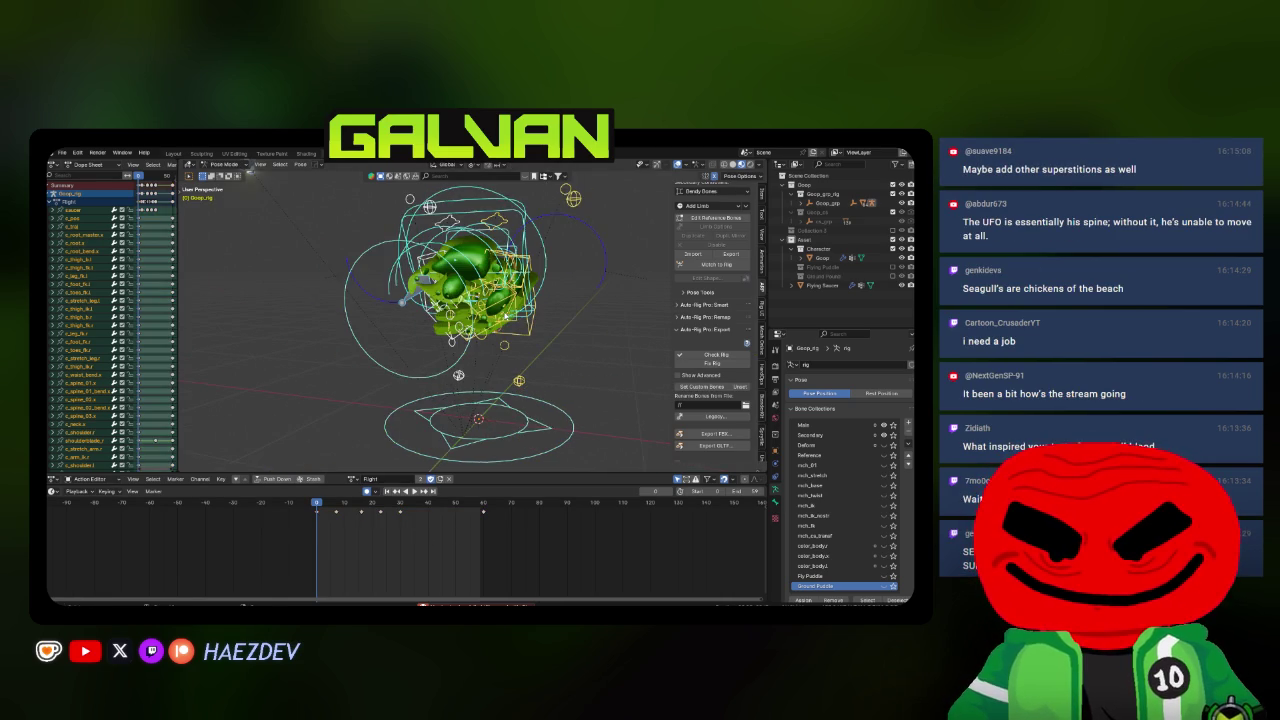
mouse_move(458, 375)
left_mouse_down()
mouse_move(470, 372)
mouse_move(390, 342)
mouse_move(466, 330)
mouse_move(463, 366)
mouse_move(524, 433)
left_mouse_up()
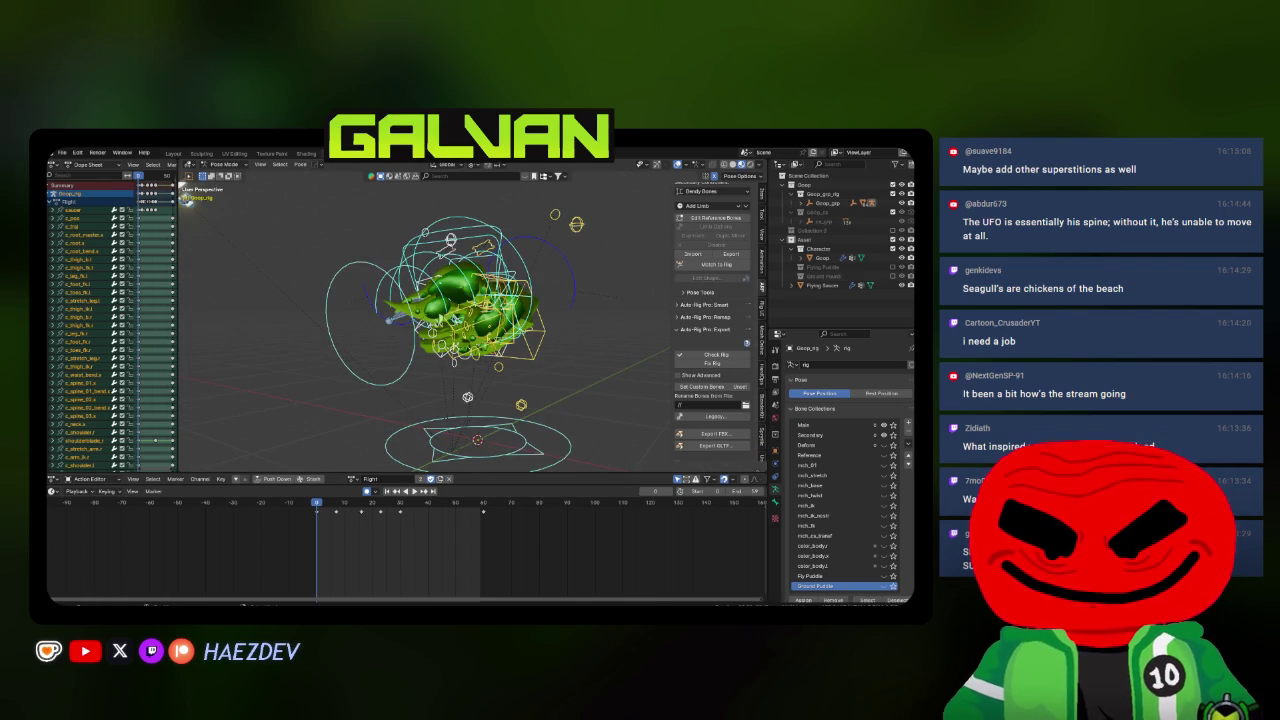
left_click(352, 479)
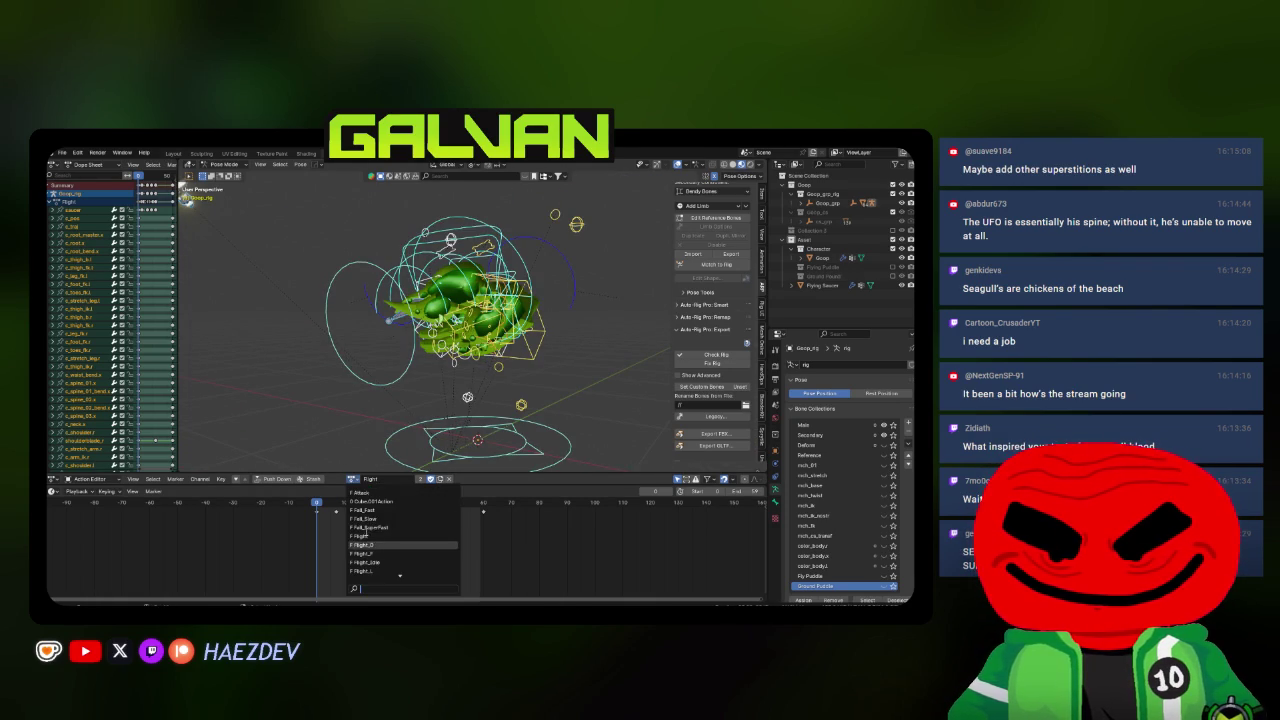
left_click(715, 434)
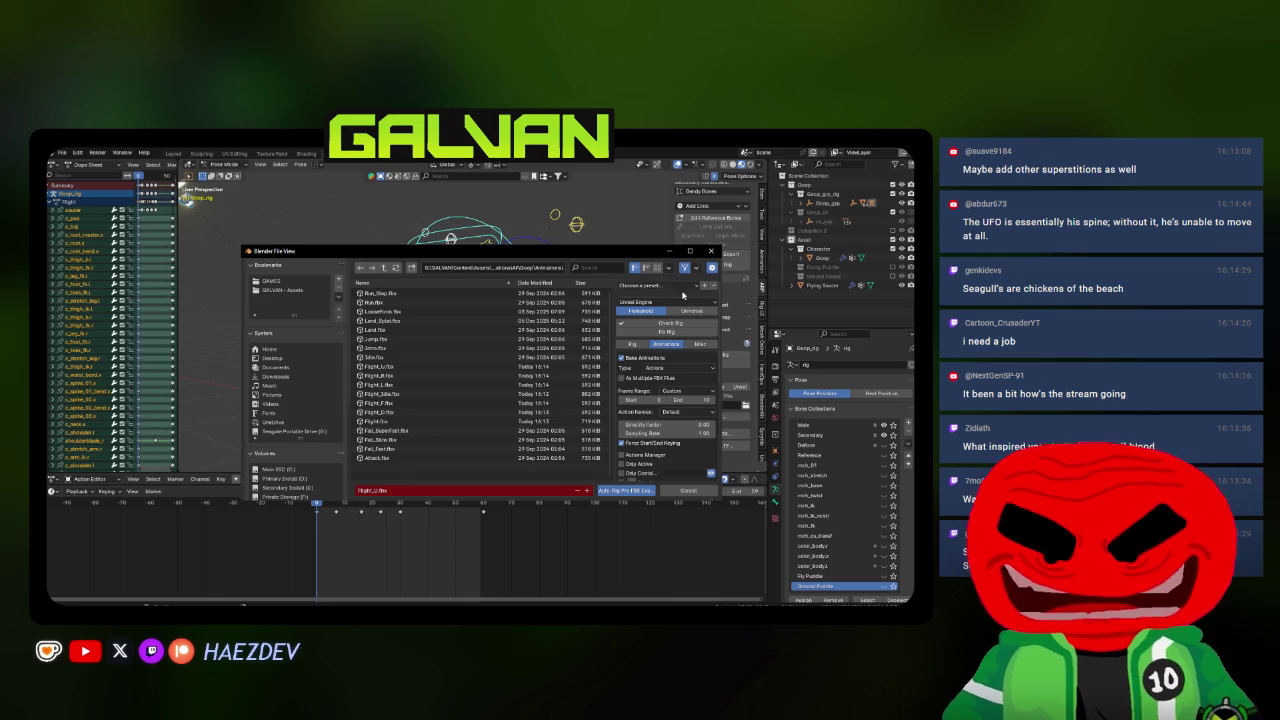
left_click(691, 251)
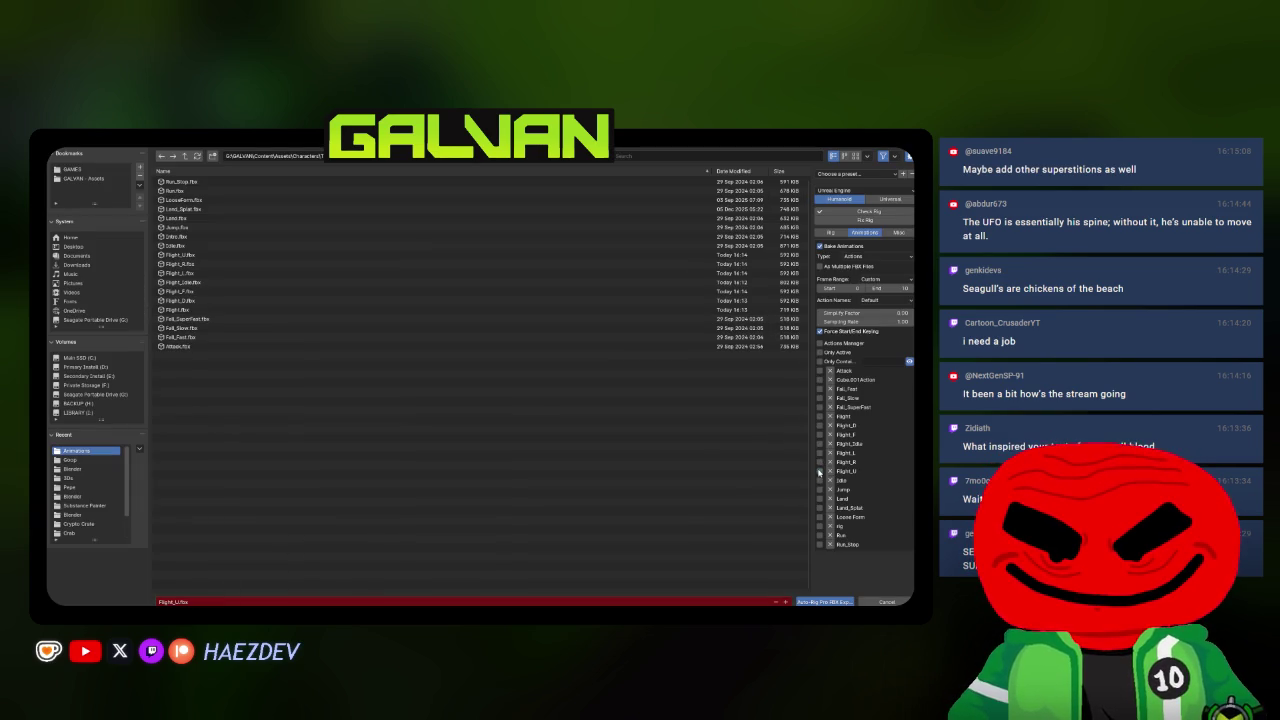
double_click(199, 298)
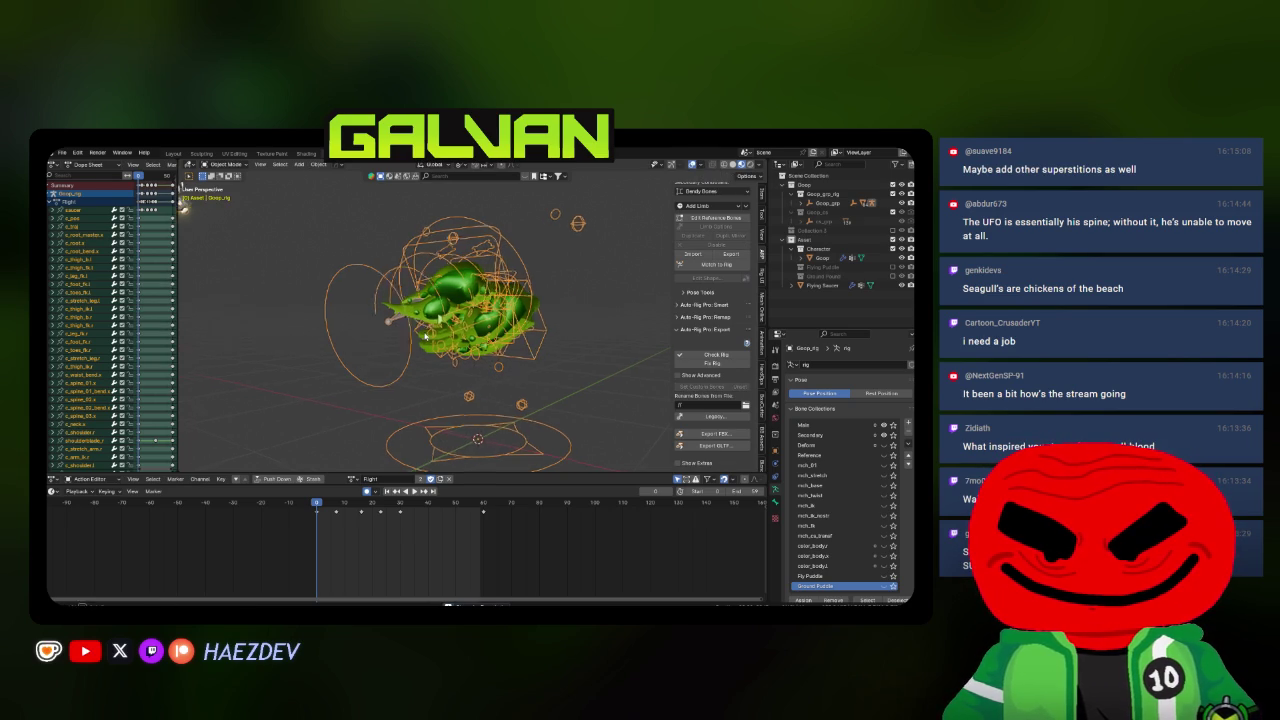
key("alt+Tab")
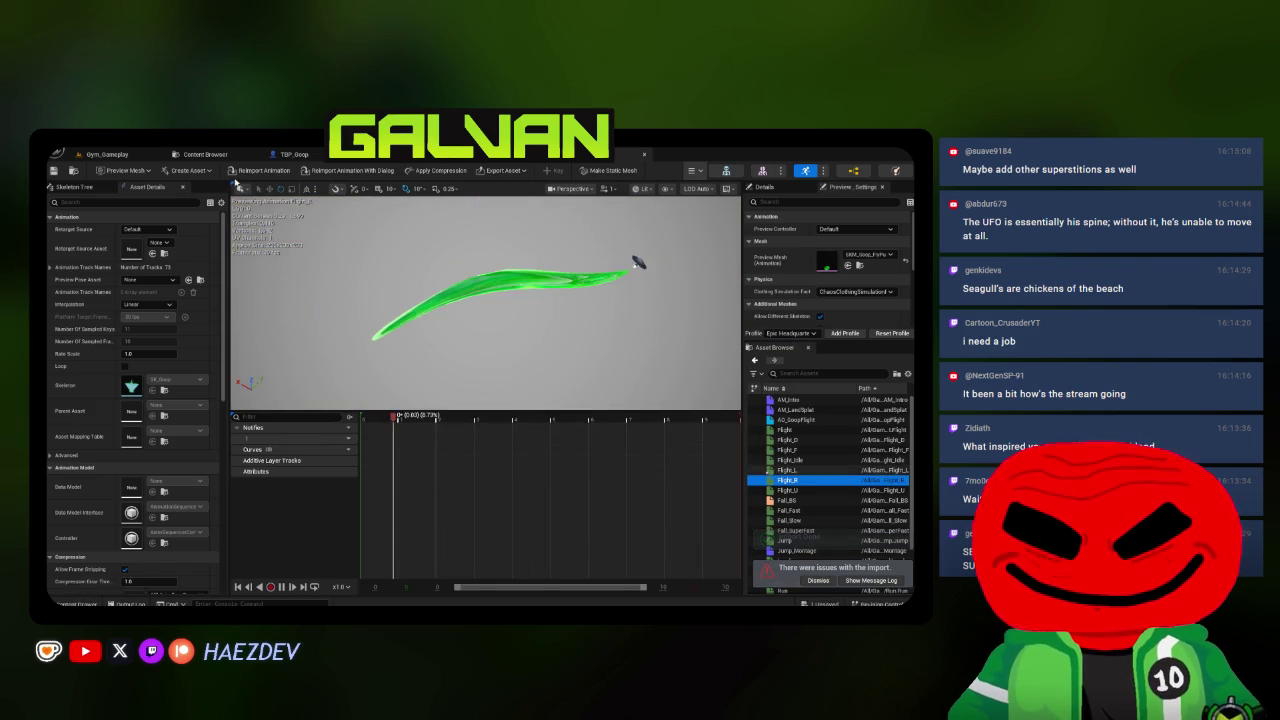
Preview the Flight_R, Flight_U and Flight_F animations, then reimport Flight_D.
left_click(838, 481)
left_click(800, 490)
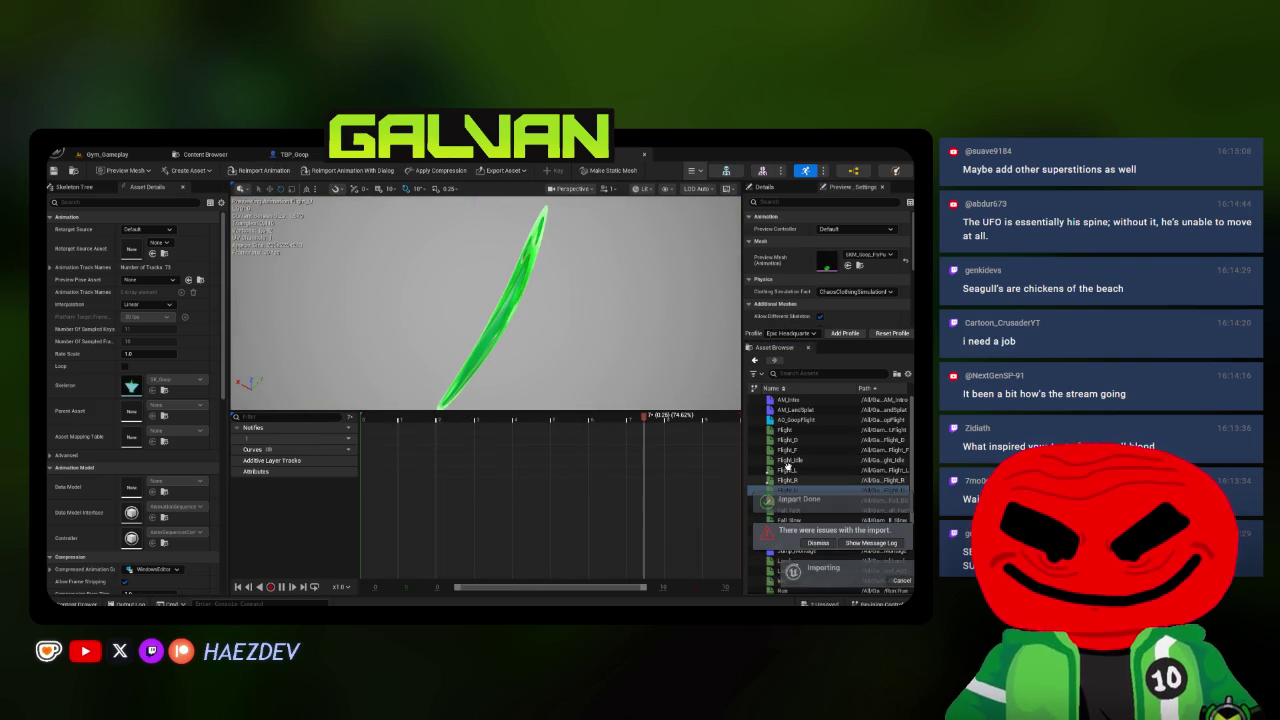
left_click(791, 451)
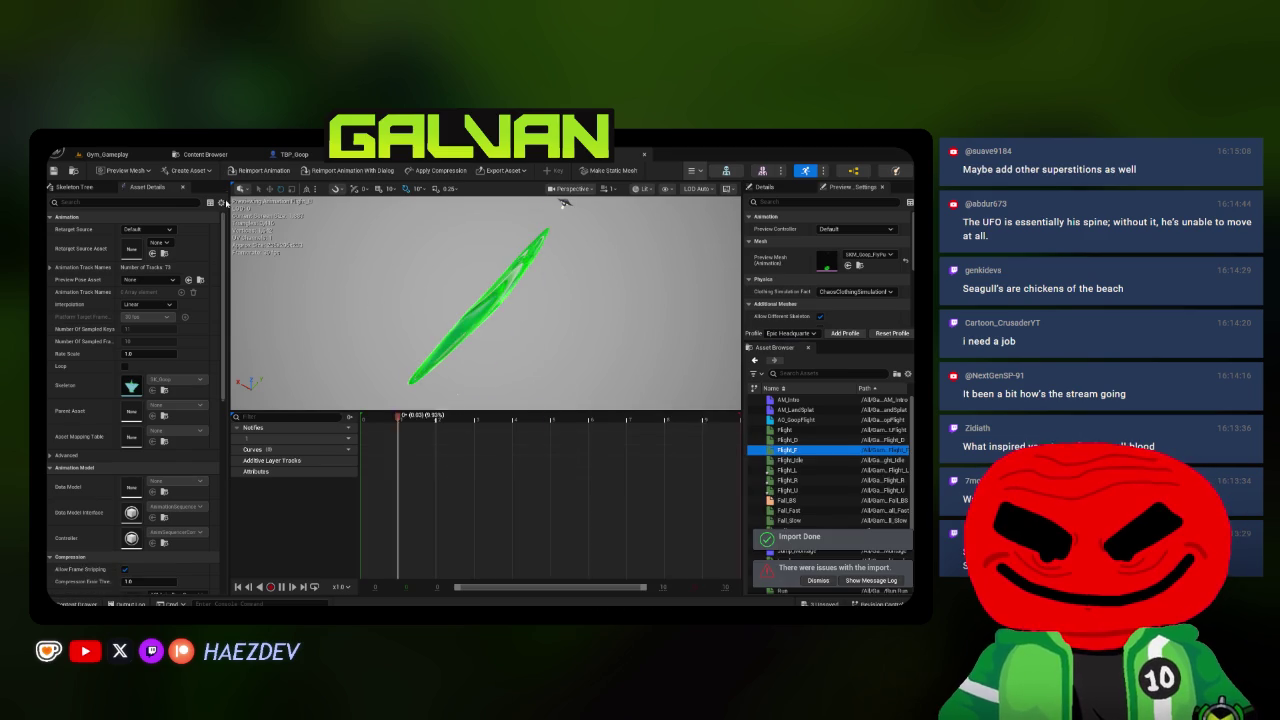
left_click(789, 440)
left_click(264, 170)
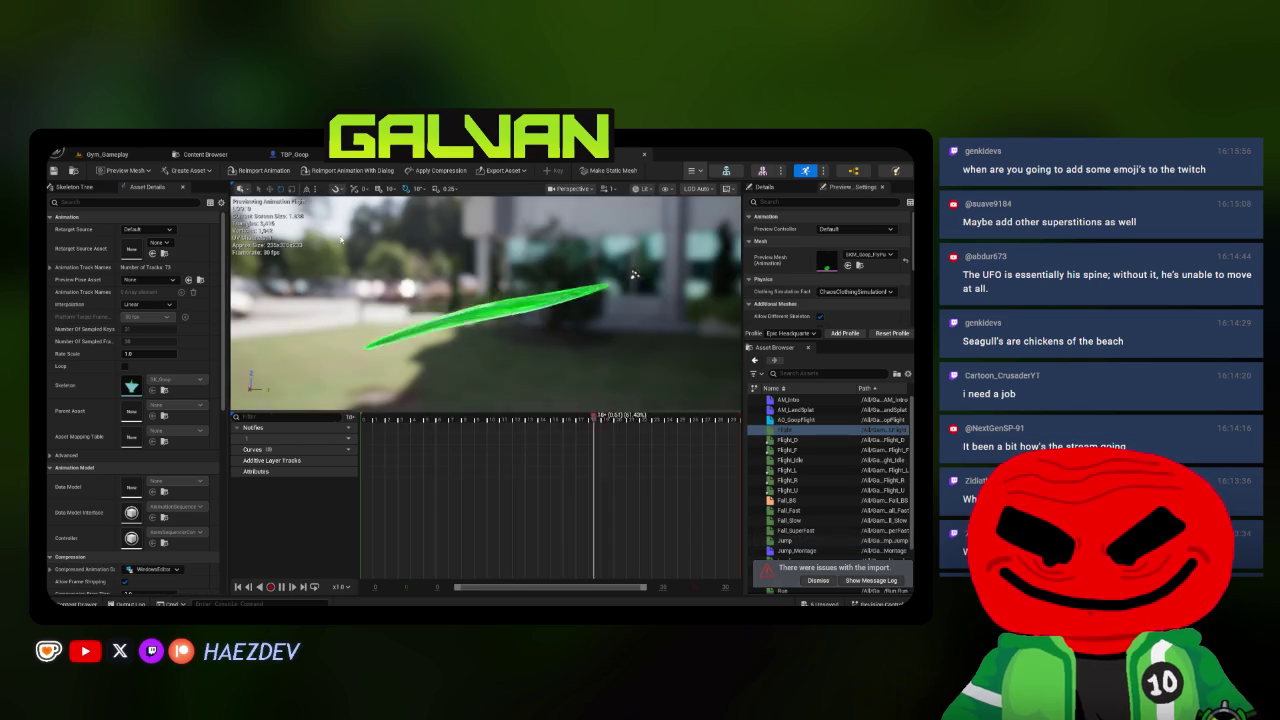
left_click(271, 174)
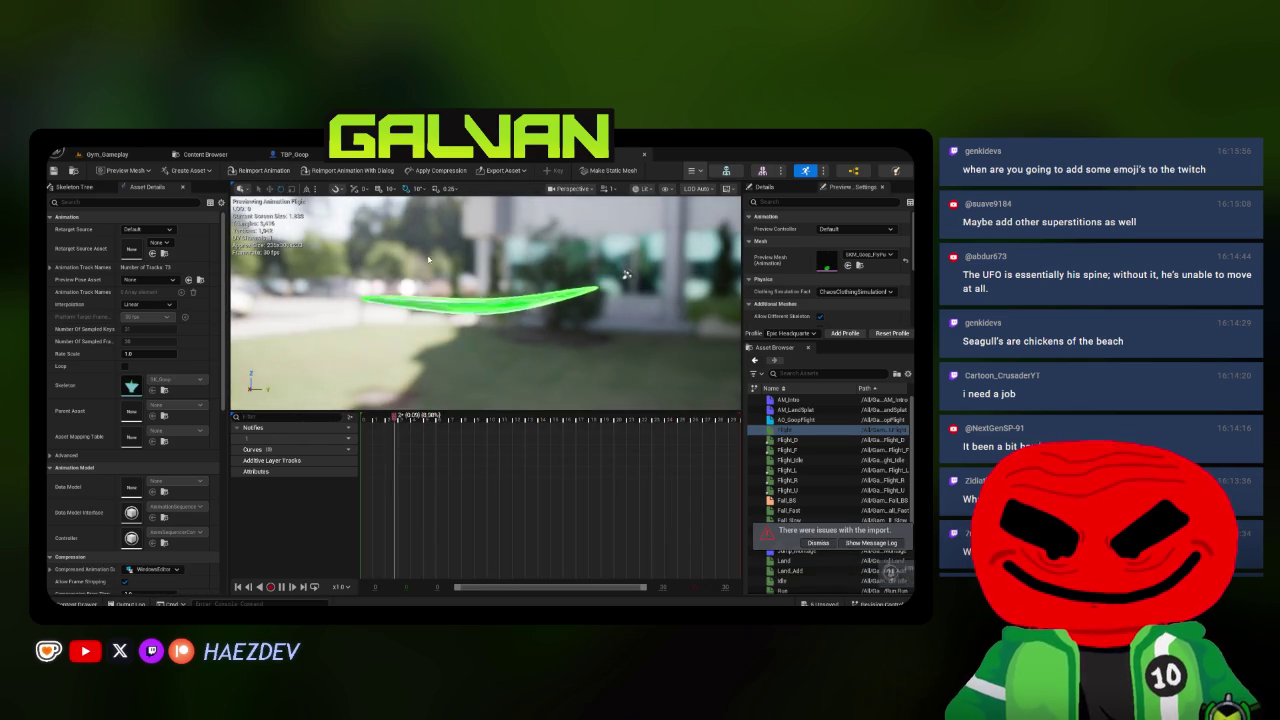
Reimport Flight_Idle and save all the Flight folder animation assets.
left_click(774, 467)
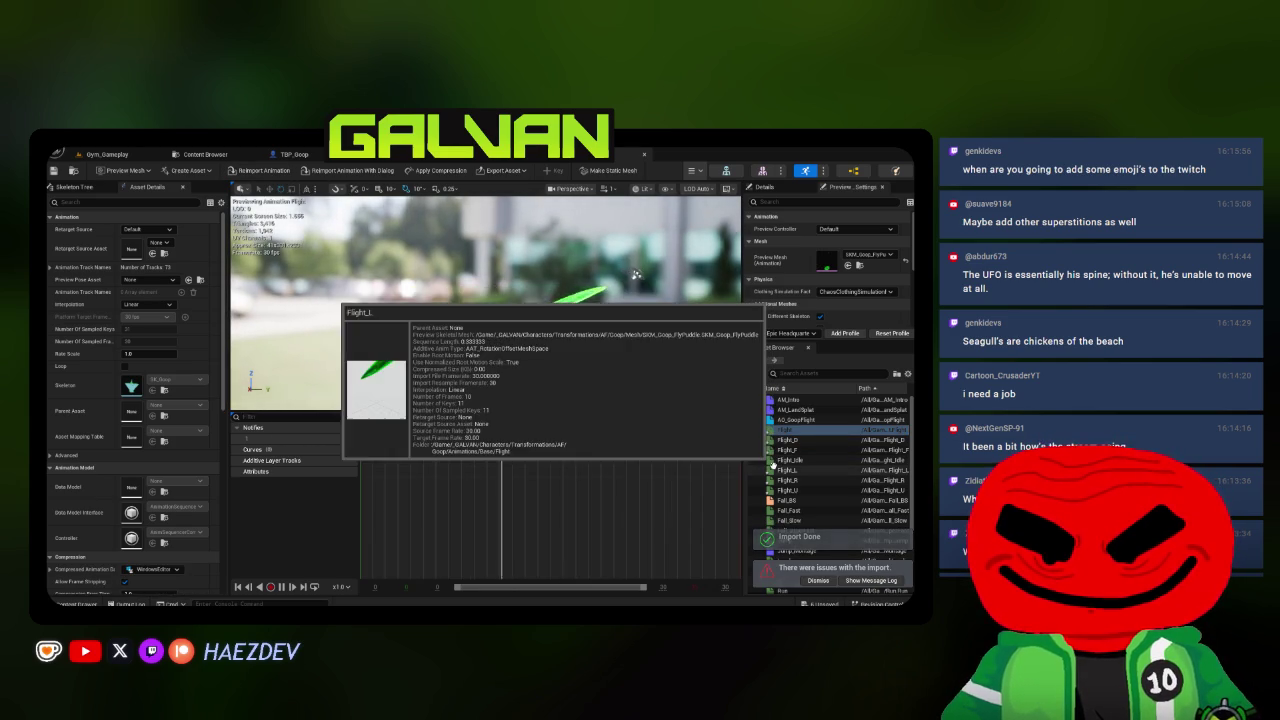
left_click(776, 460)
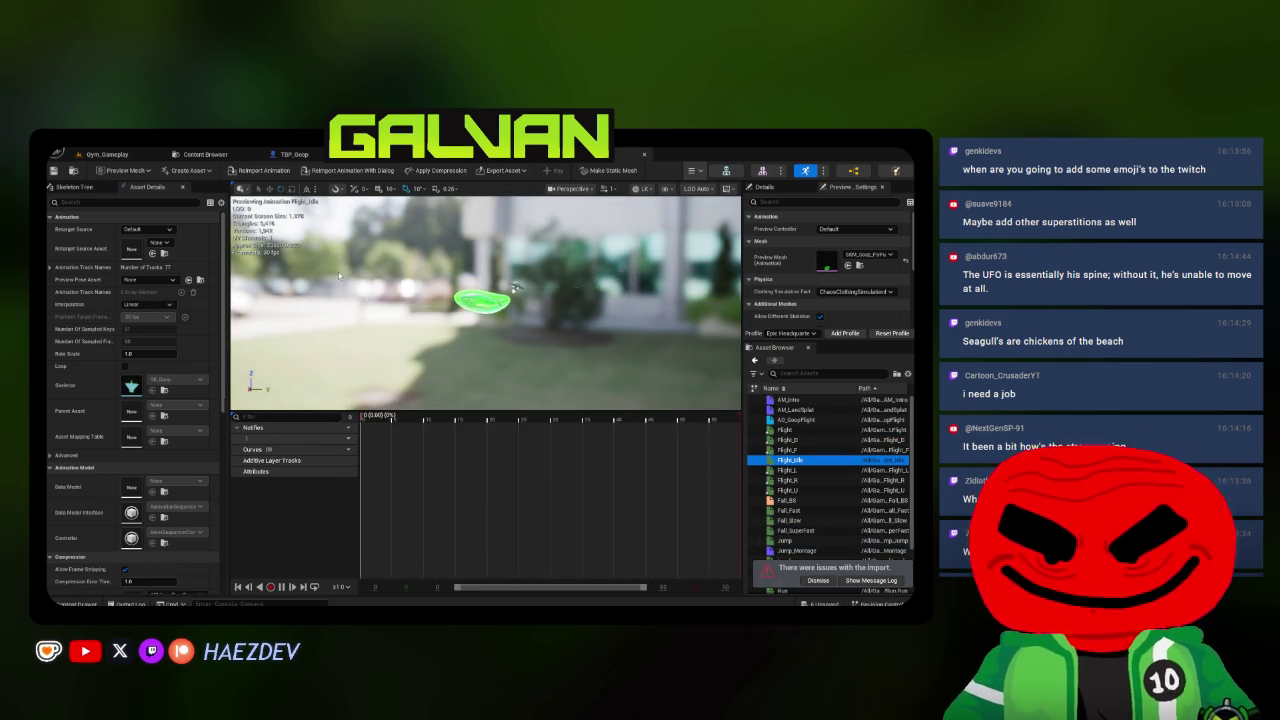
left_click(264, 171)
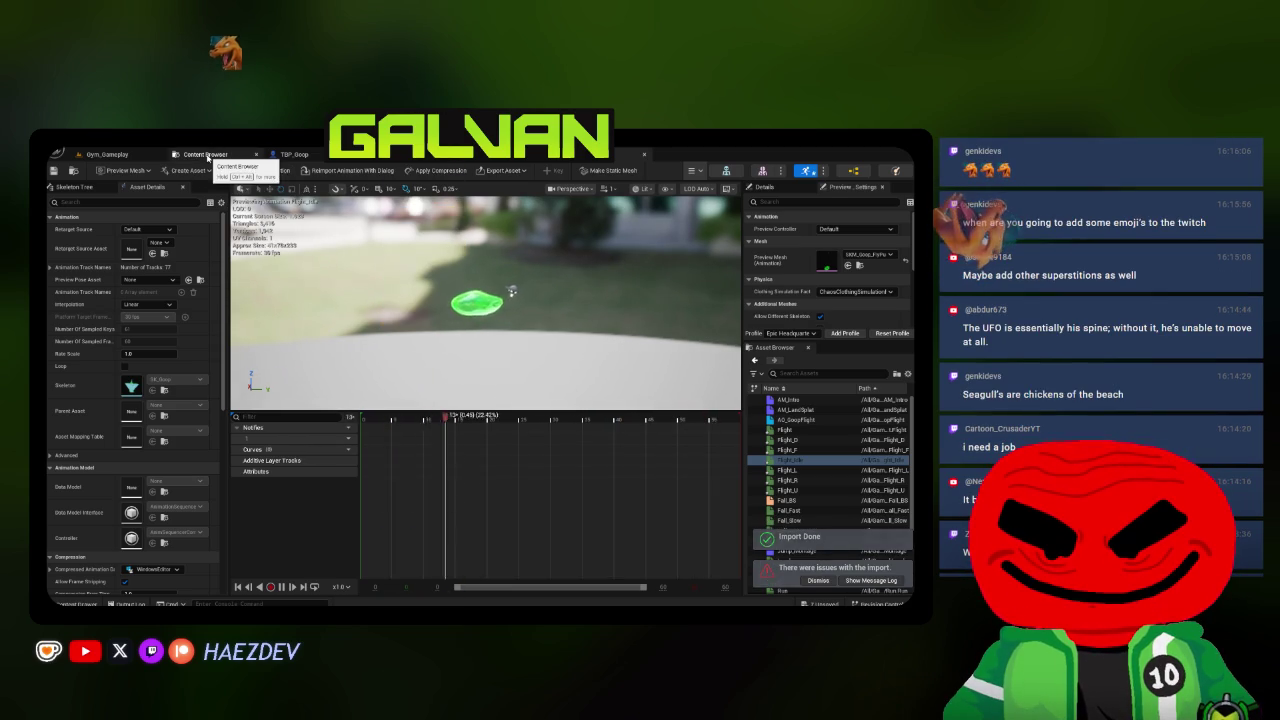
left_click(205, 154)
left_click(376, 170)
left_click(549, 483)
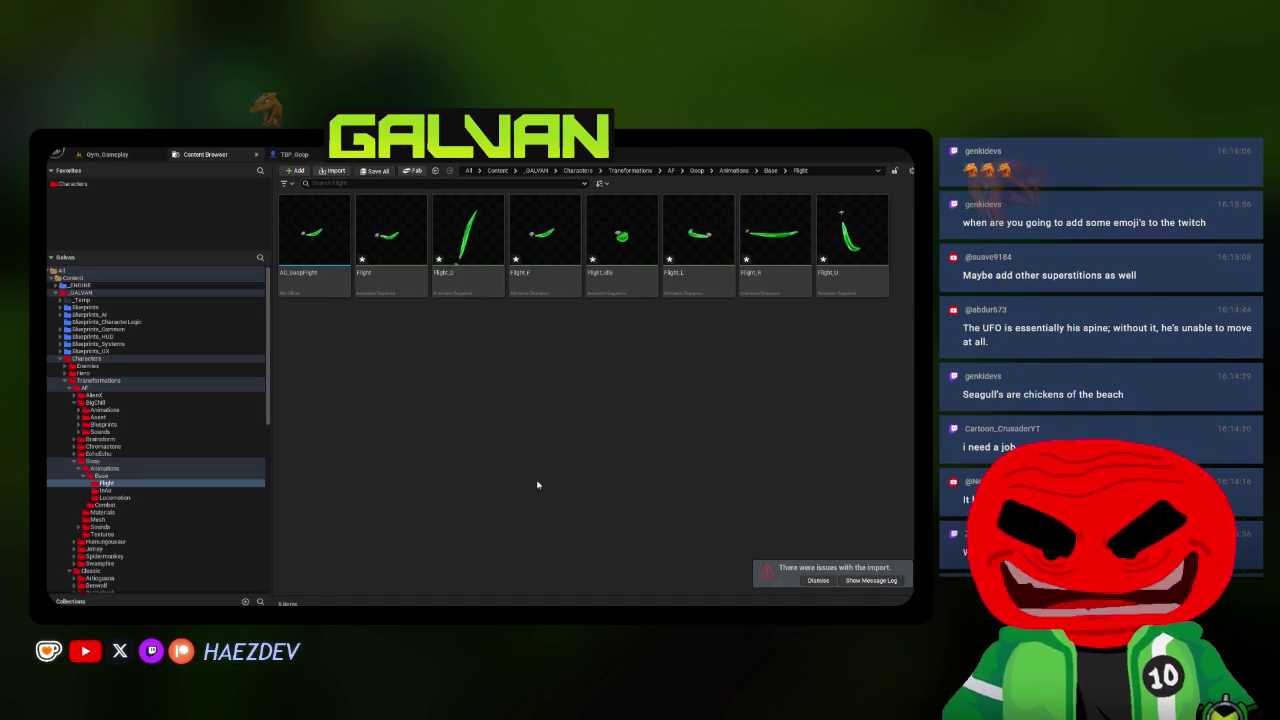
Switch to Gym_Gameplay, frame the floor, and dismiss the import-issues notice.
left_click(110, 155)
left_click_drag(480, 400, 864, 557)
left_click(818, 580)
mouse_move(287, 268)
left_mouse_down()
mouse_move(380, 320)
mouse_move(287, 268)
left_mouse_up()
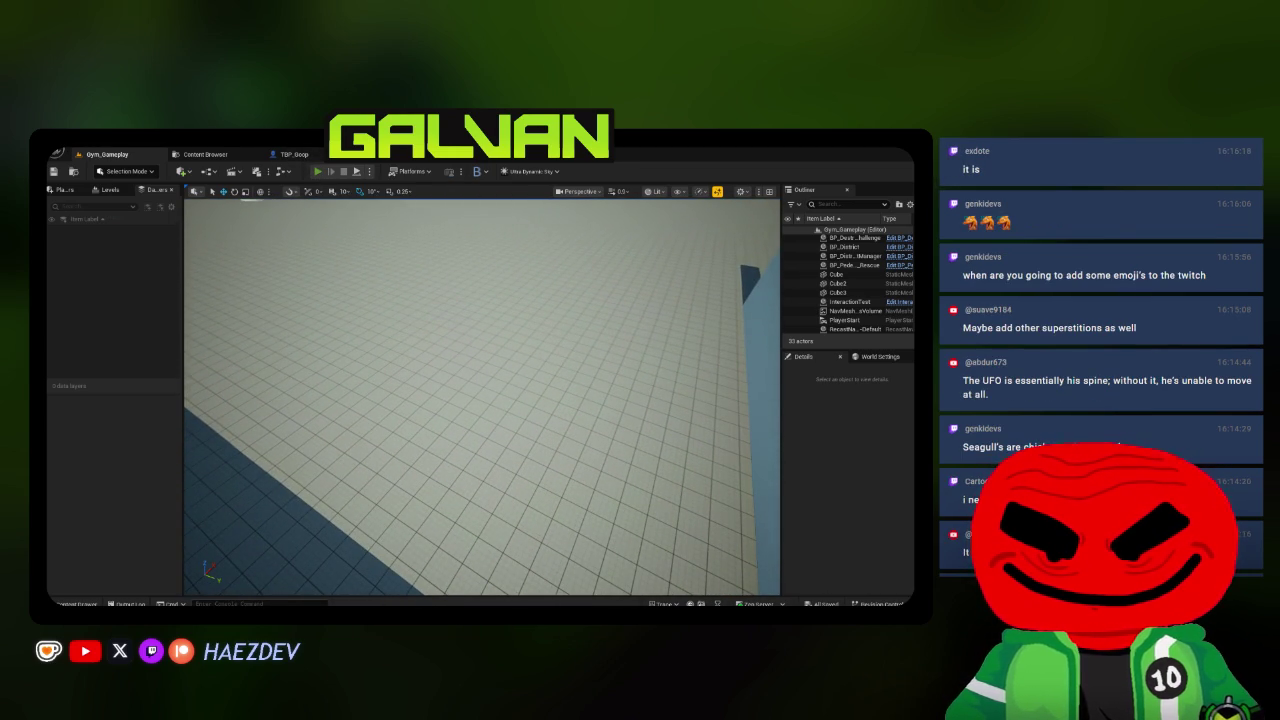
Start a fullscreen Play-in-Editor session and transform the player into Goop.
left_click(318, 171)
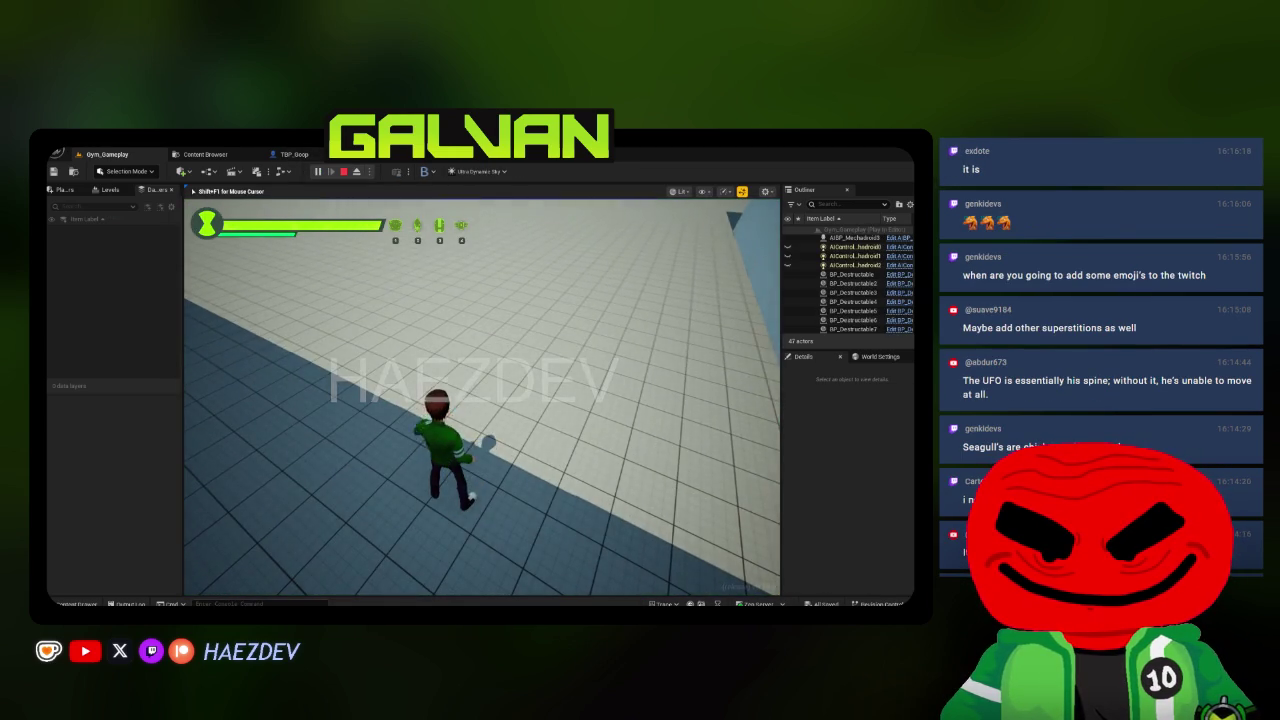
key("F11")
key("Tab")
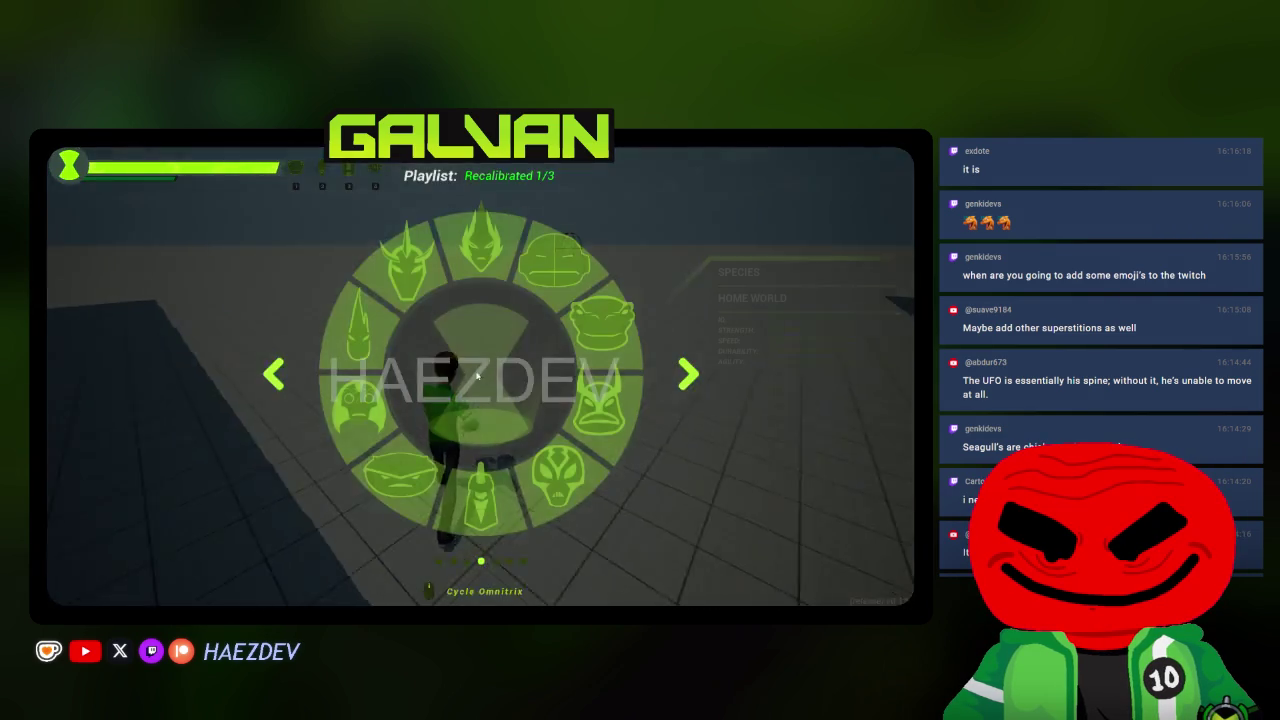
left_click(477, 375)
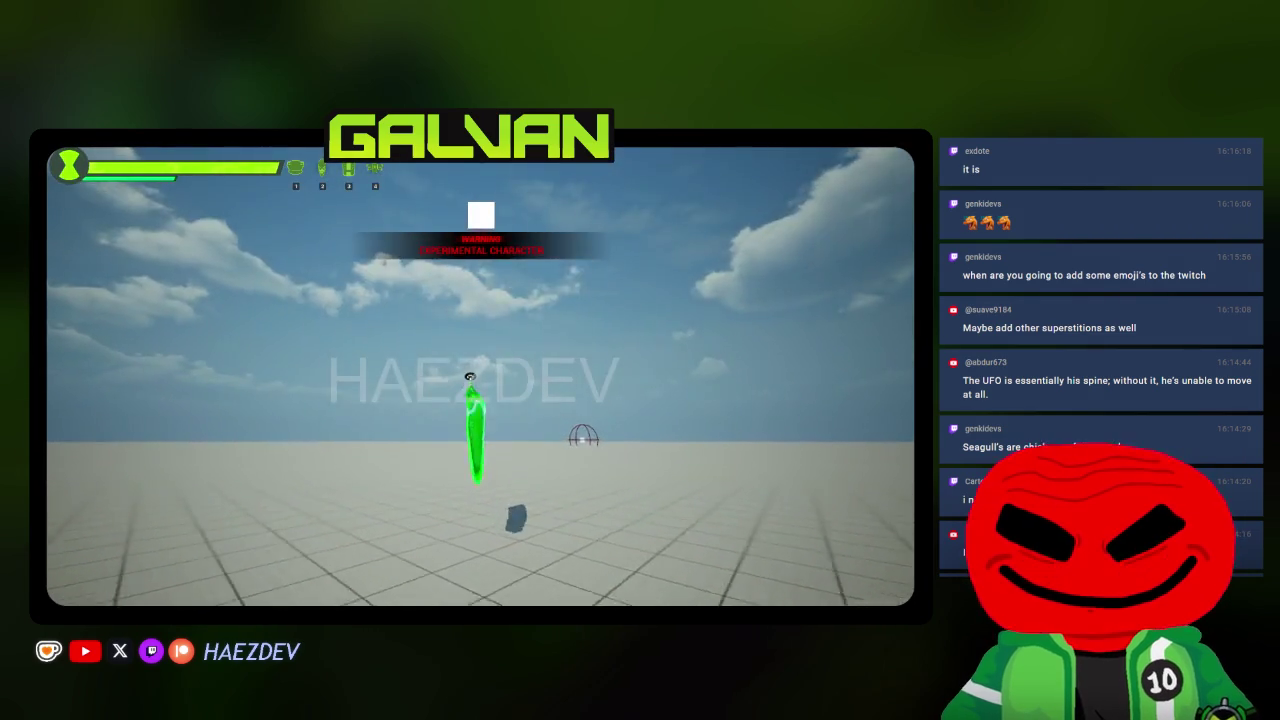
Fly Goop onto the wall and across the floor, then stop the session.
key("w")
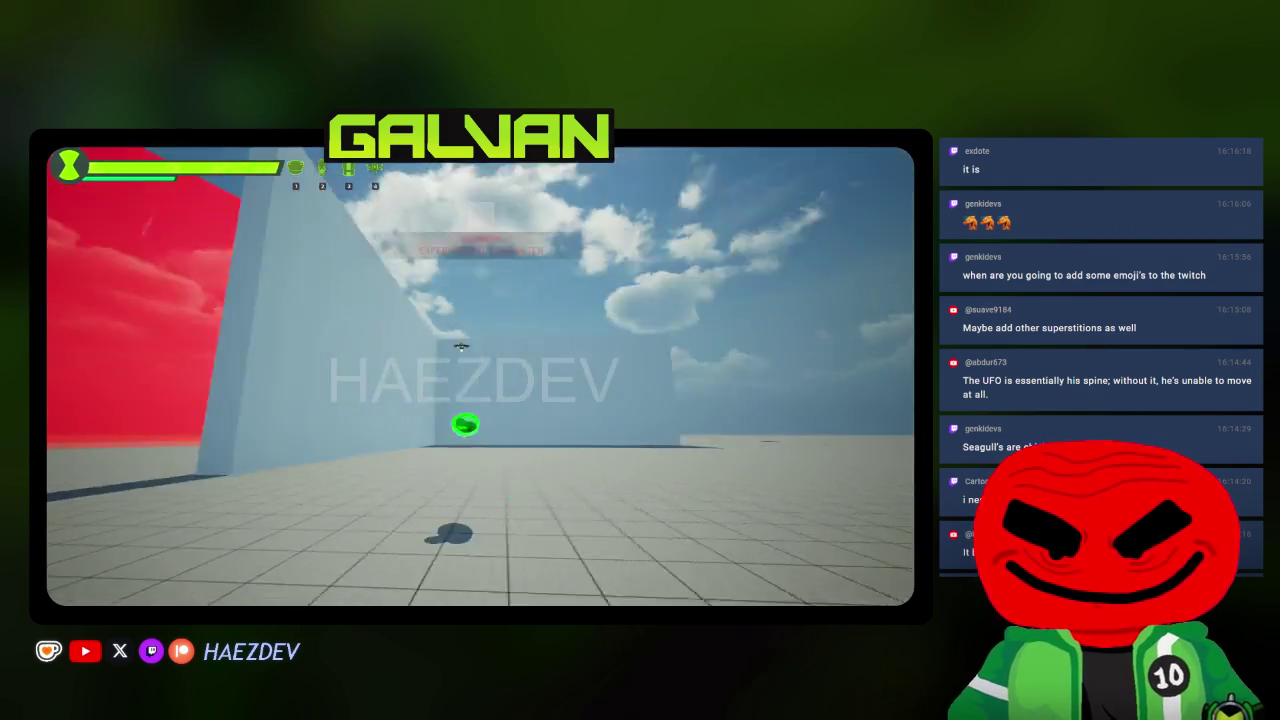
key("space")
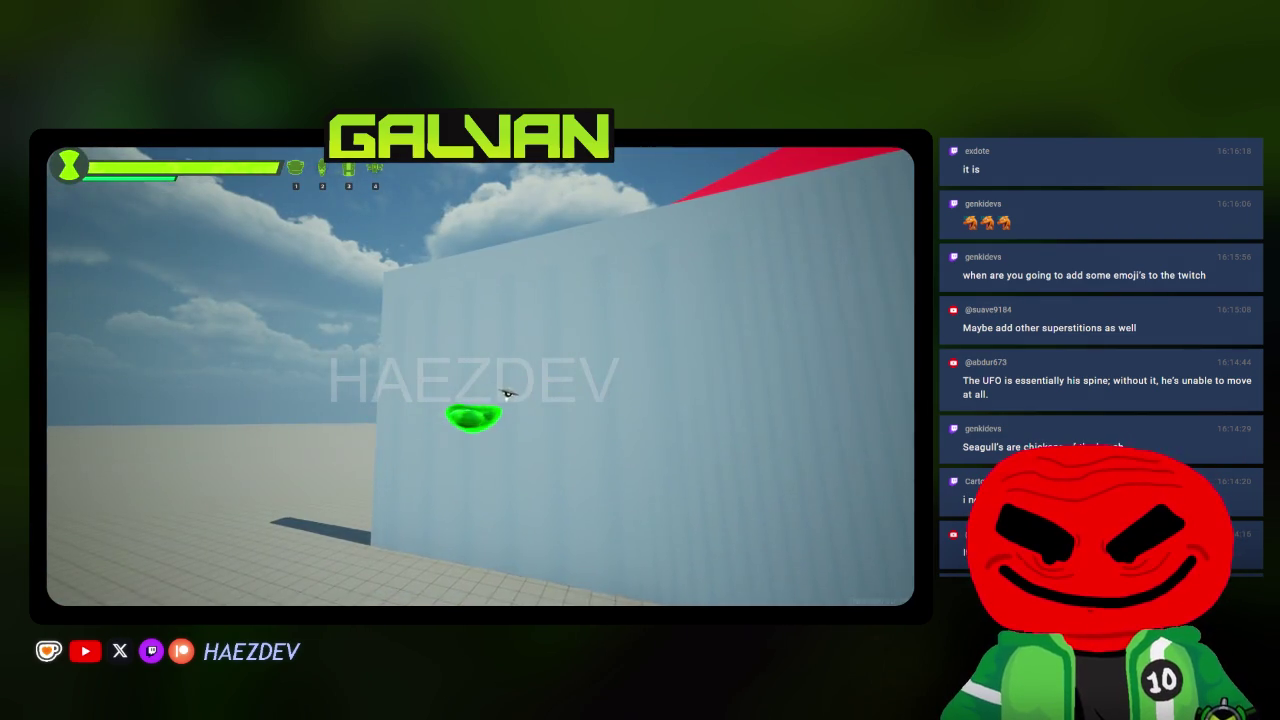
key("w")
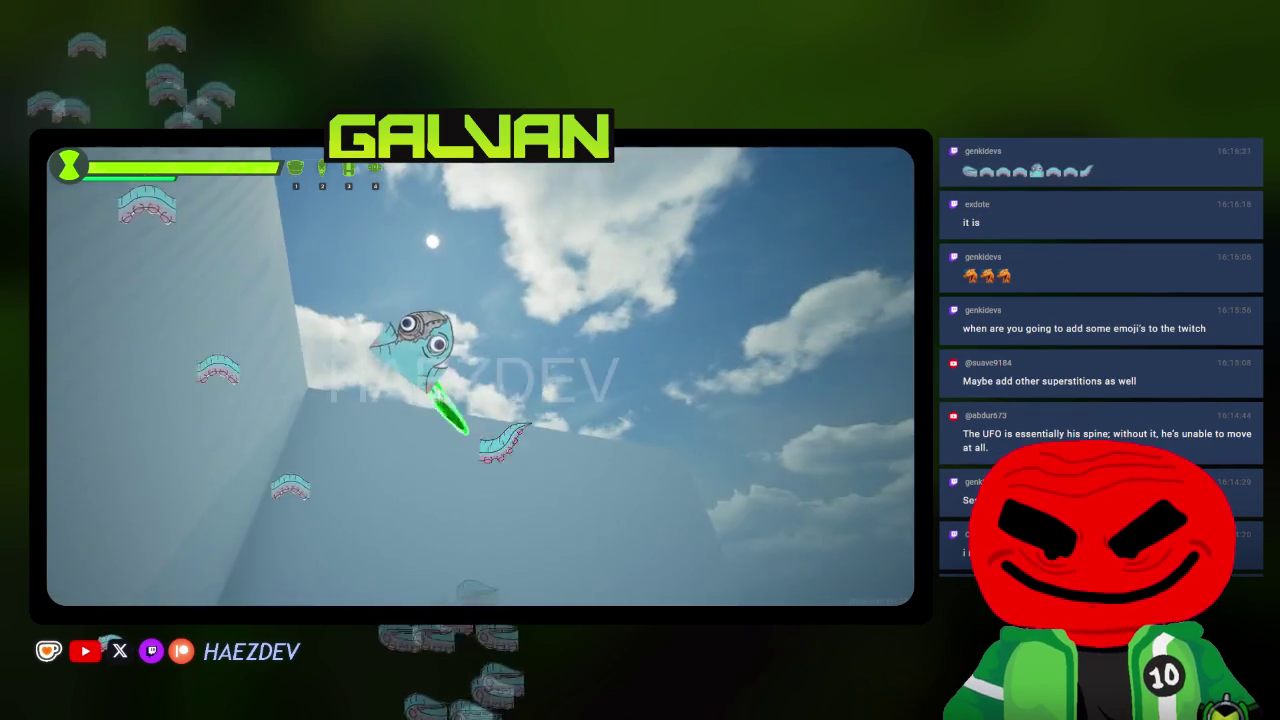
key("w")
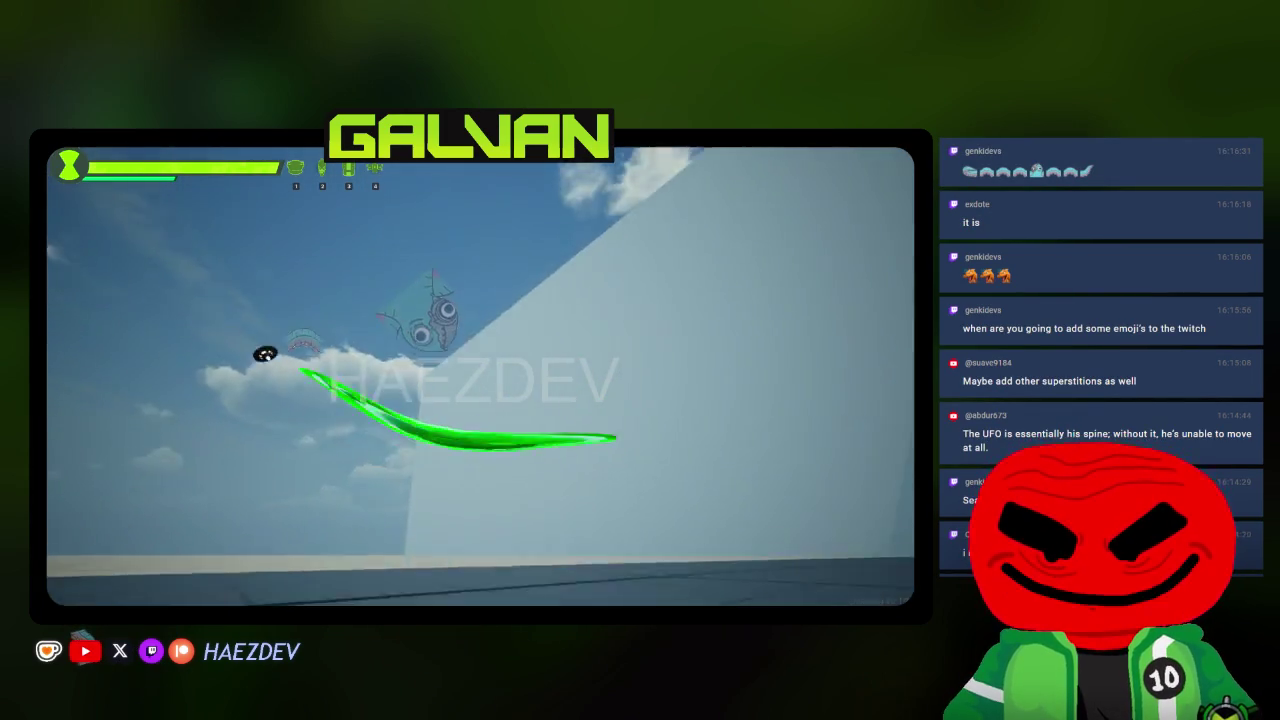
key("w")
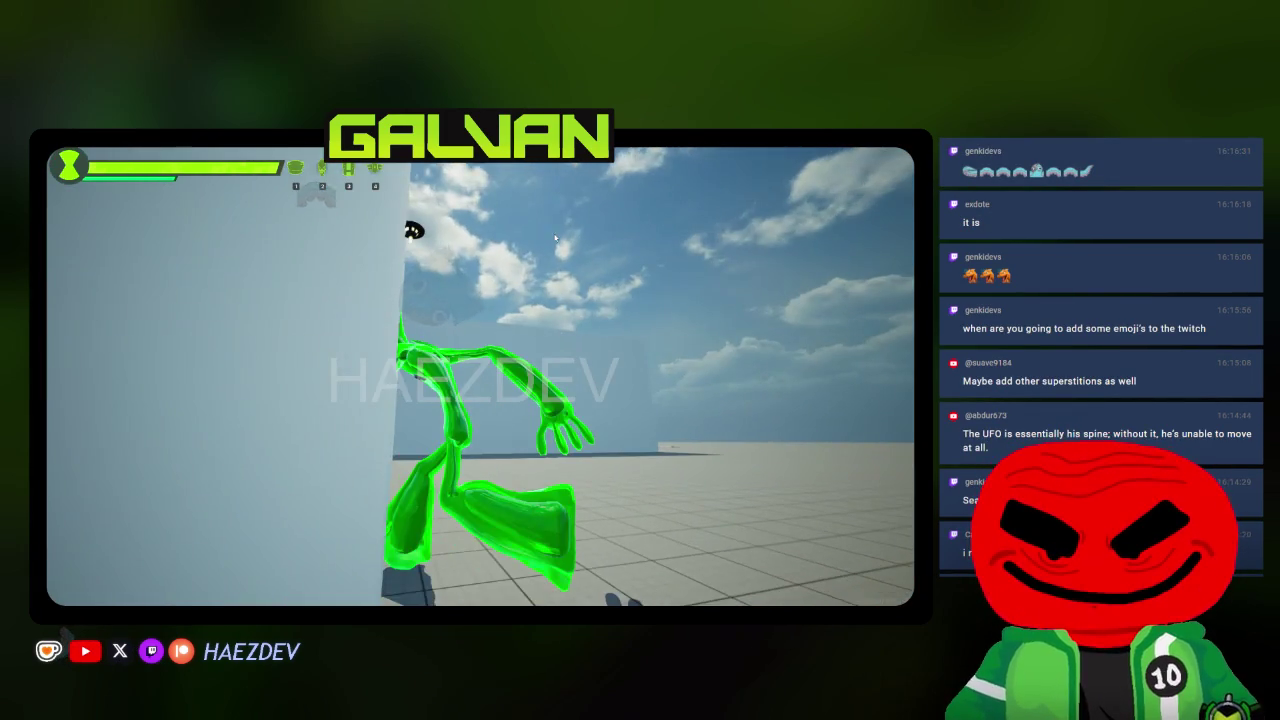
key("Escape")
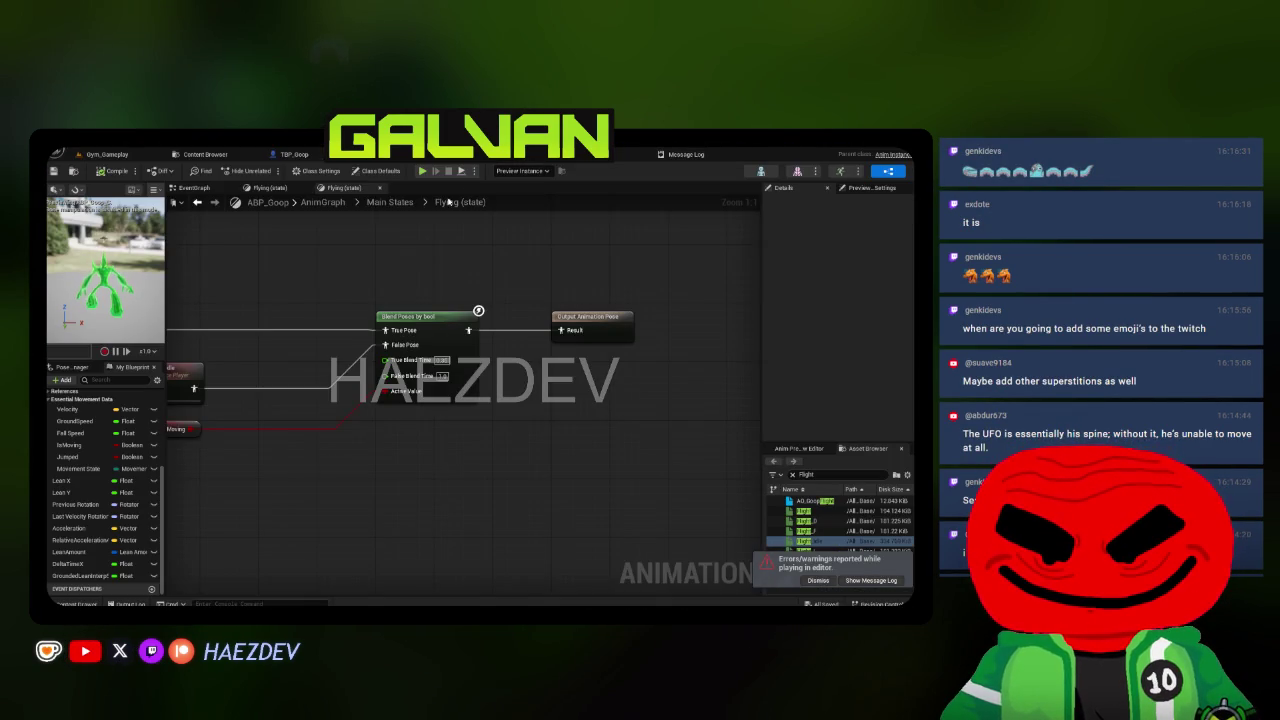
Set the To Falling to Fall Loop transition duration to 0.4 and compile.
left_click(390, 202)
left_click(456, 408)
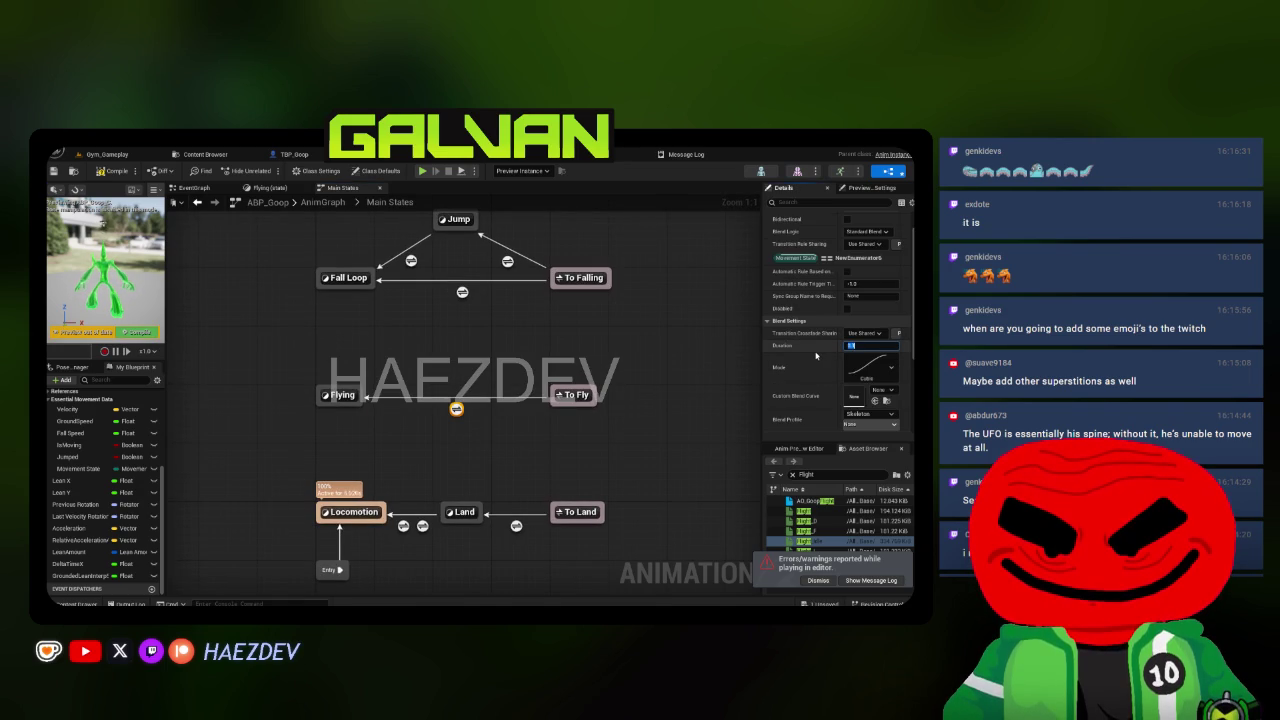
left_click(499, 274)
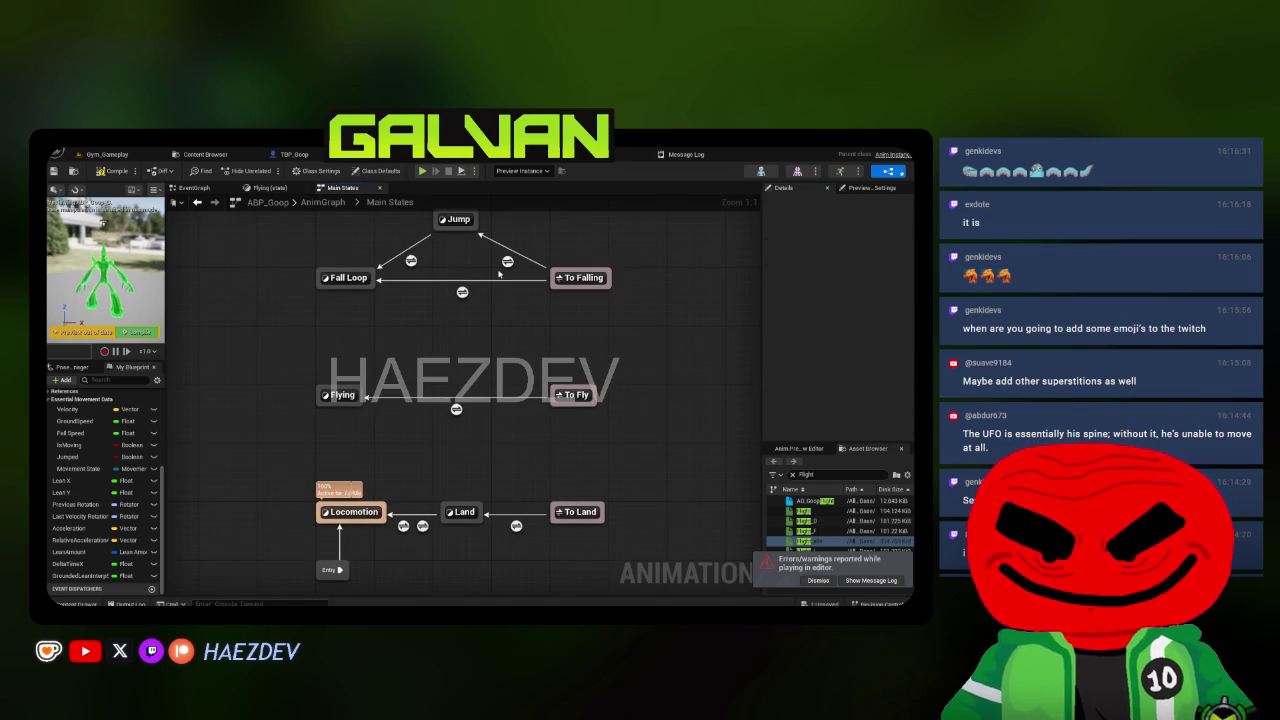
left_click(508, 262)
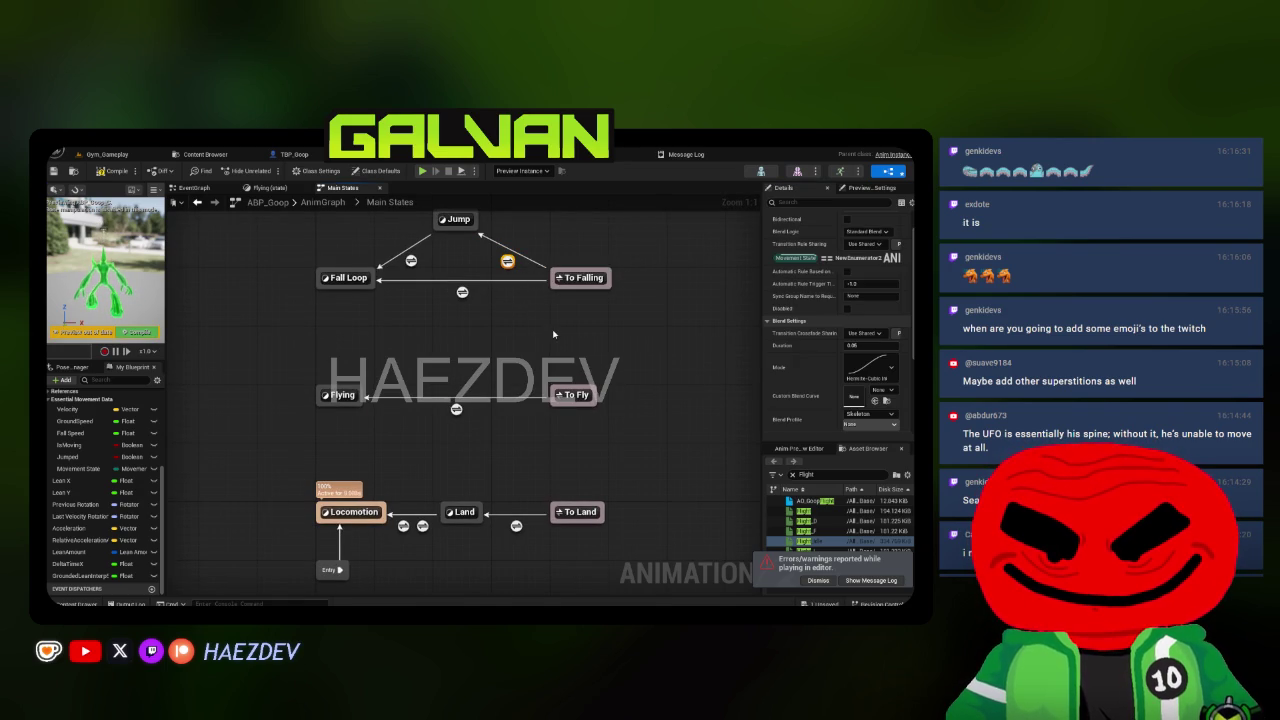
left_click(459, 292)
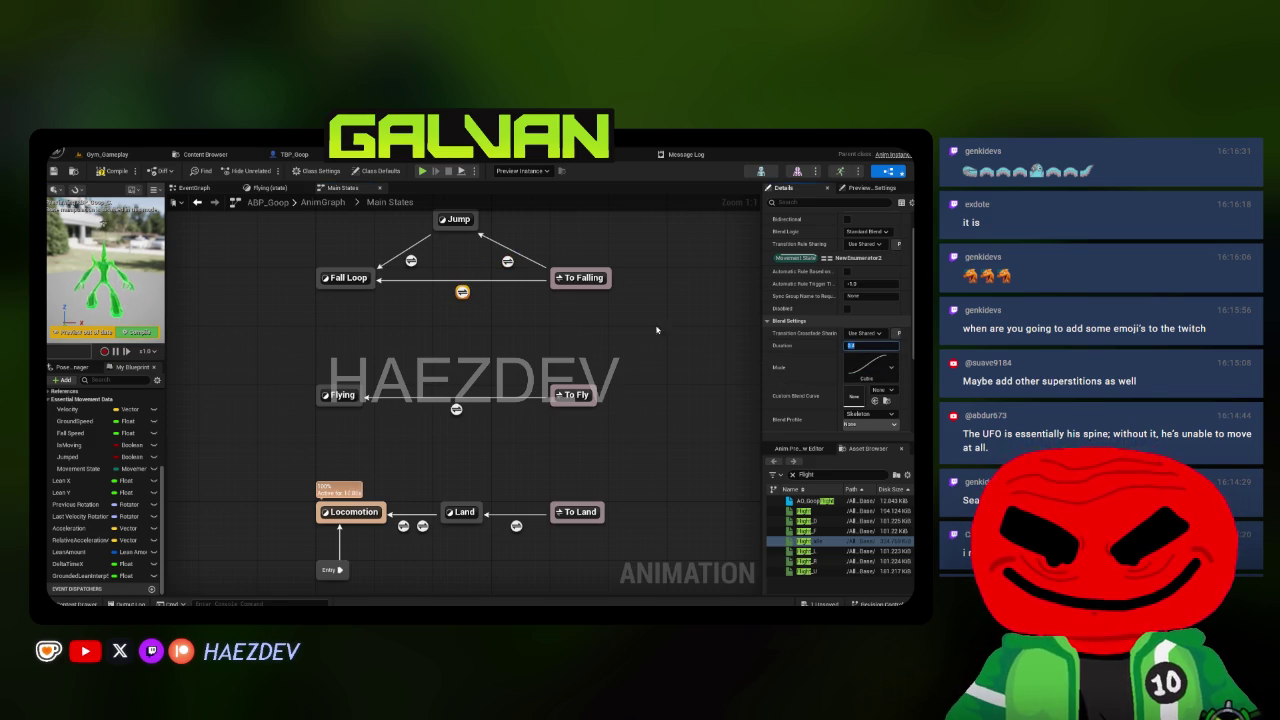
left_click(118, 170)
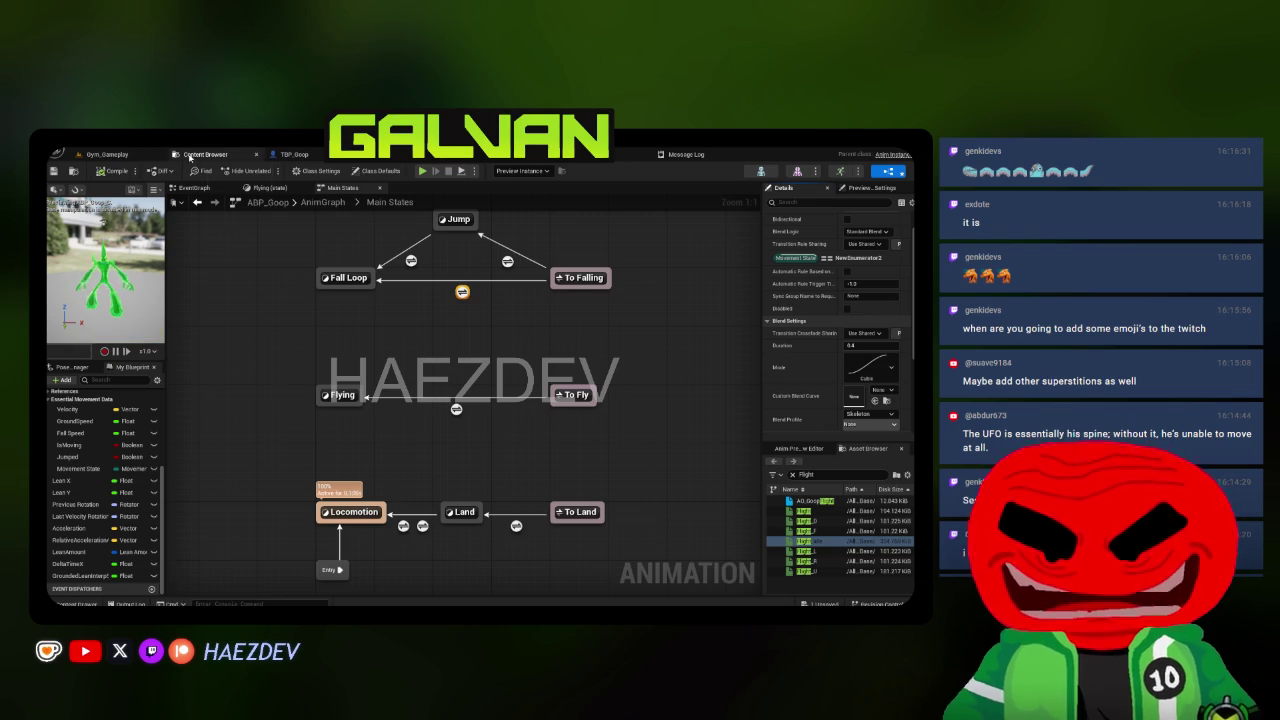
Look through the Flight assets and TBP_Goop blueprint, then return to Gym_Gameplay.
left_click(190, 155)
left_click(551, 483)
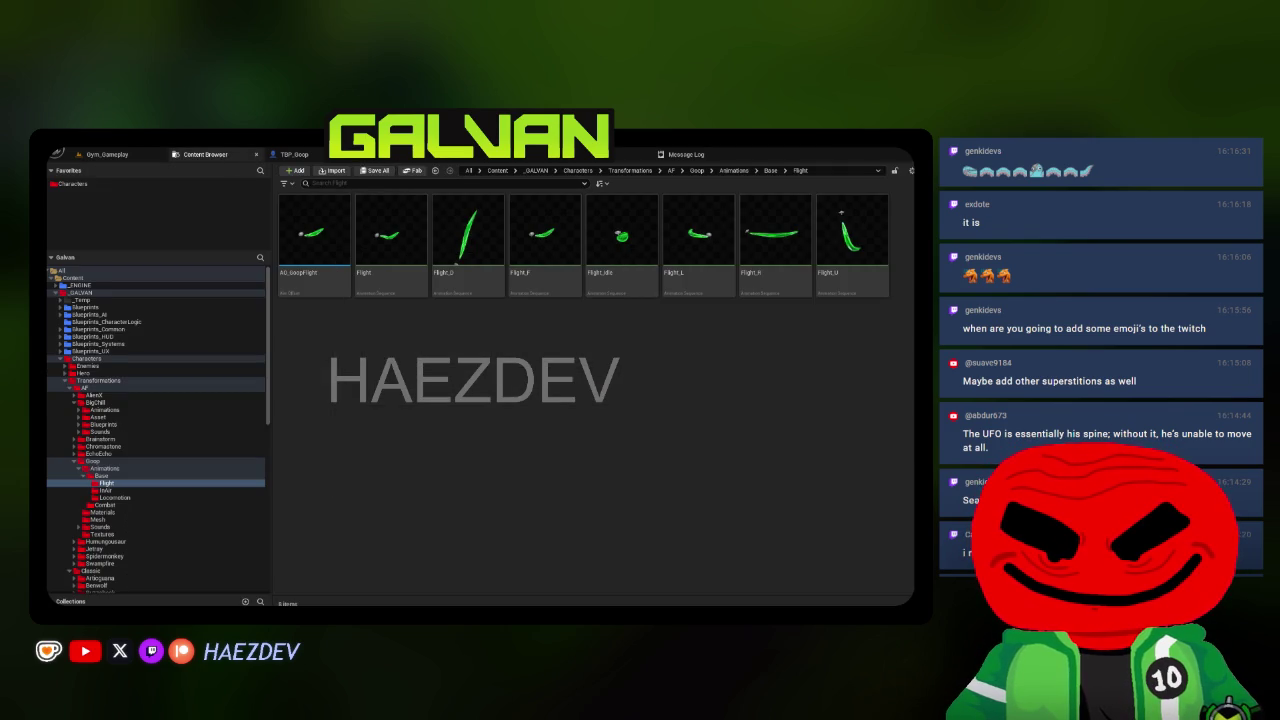
left_click(295, 155)
scroll(485, 260, "down", 4)
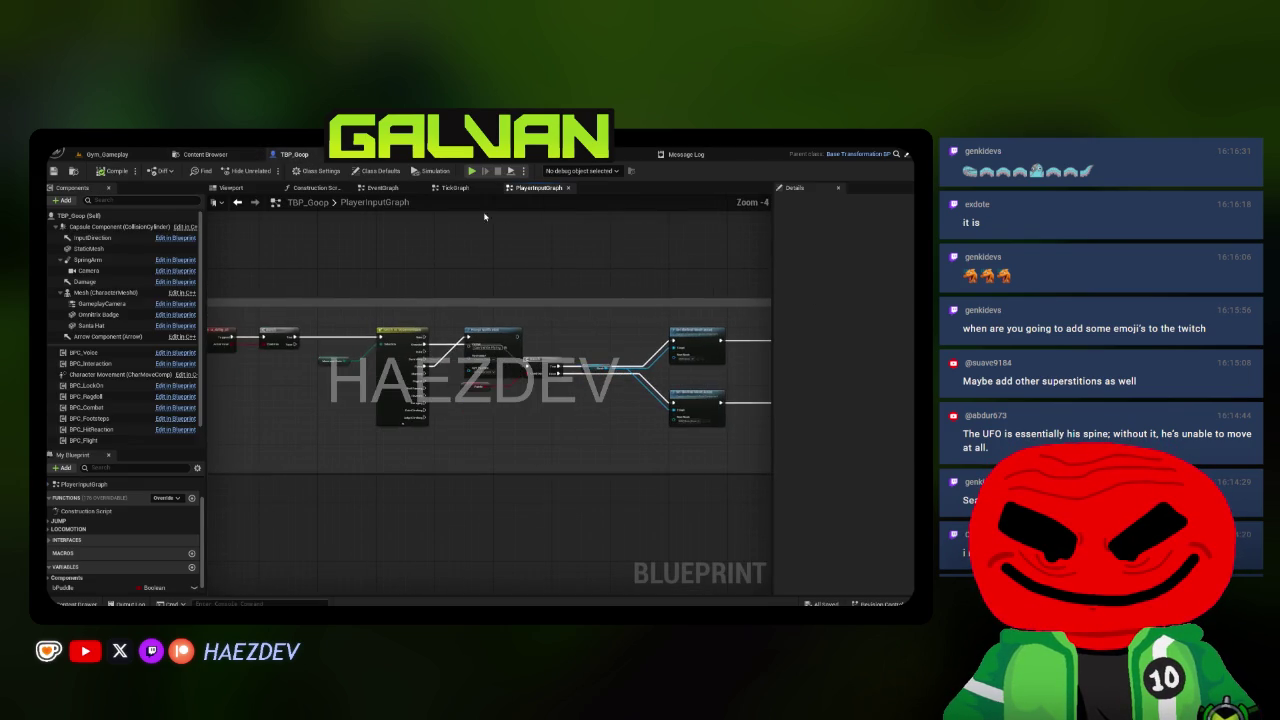
middle_click(533, 189)
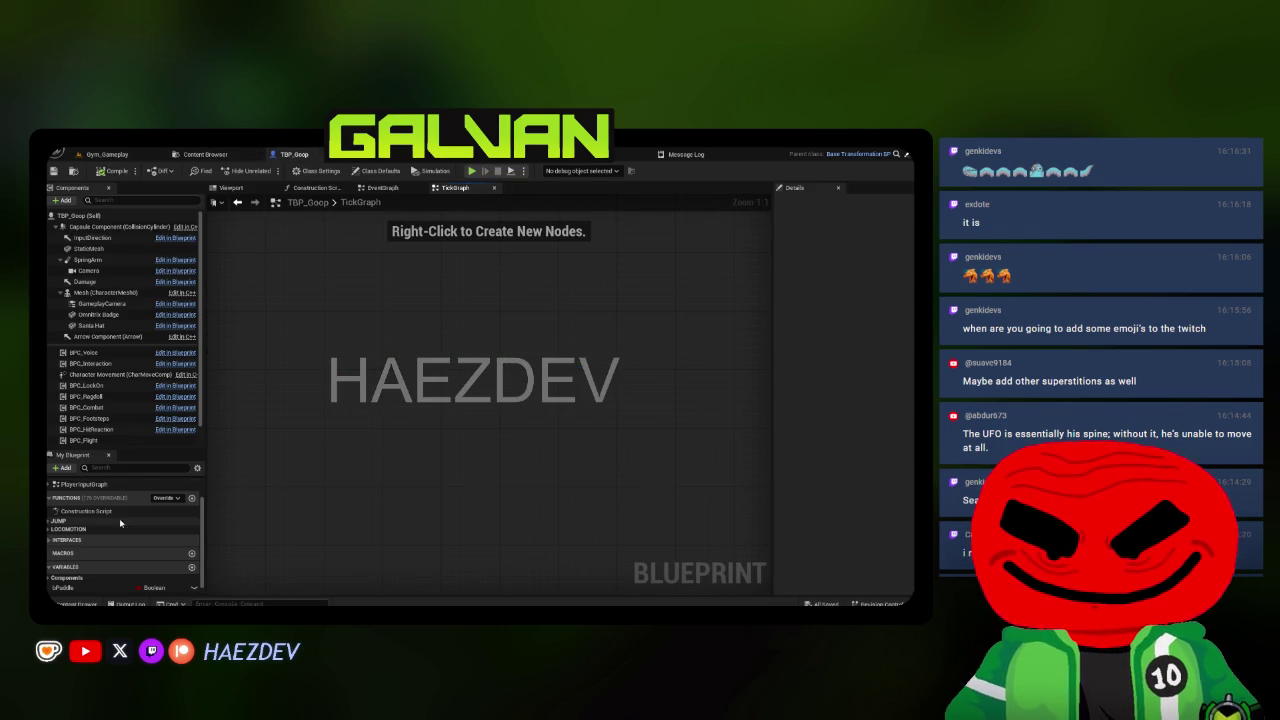
left_click(170, 155)
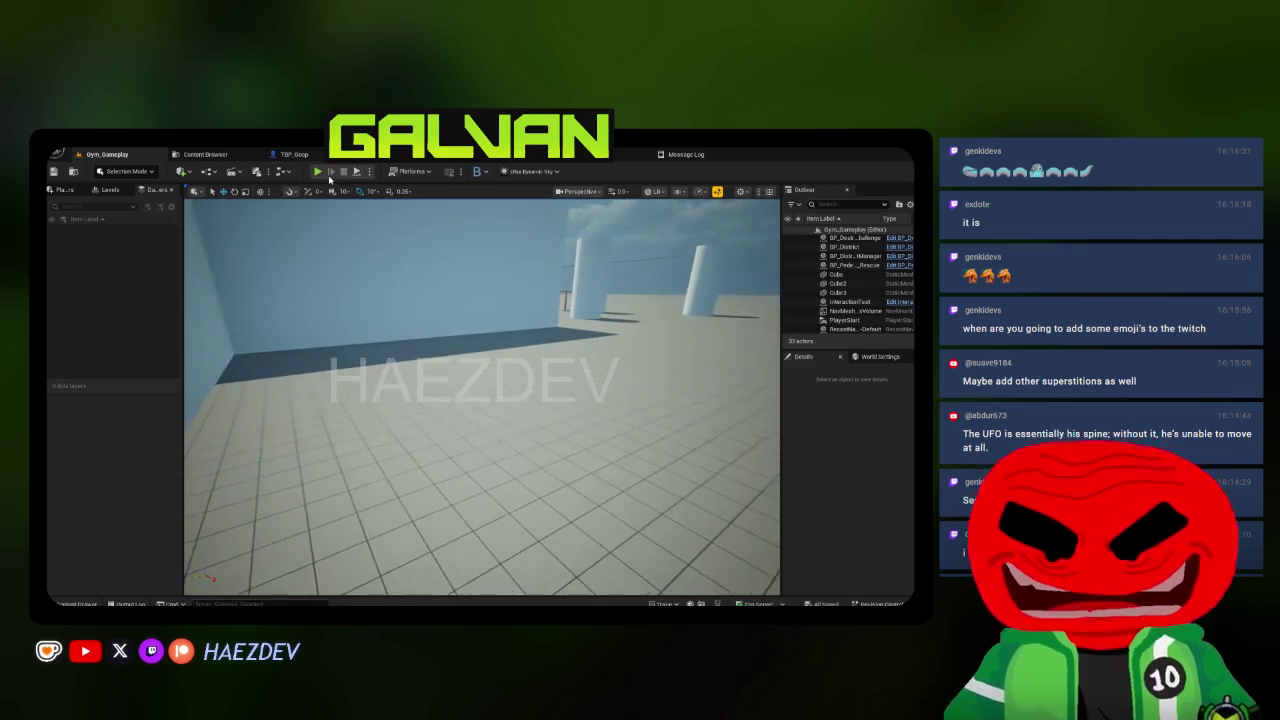
Play-test fullscreen as Goop, then stop and review the Play In Editor errors.
key("alt+p")
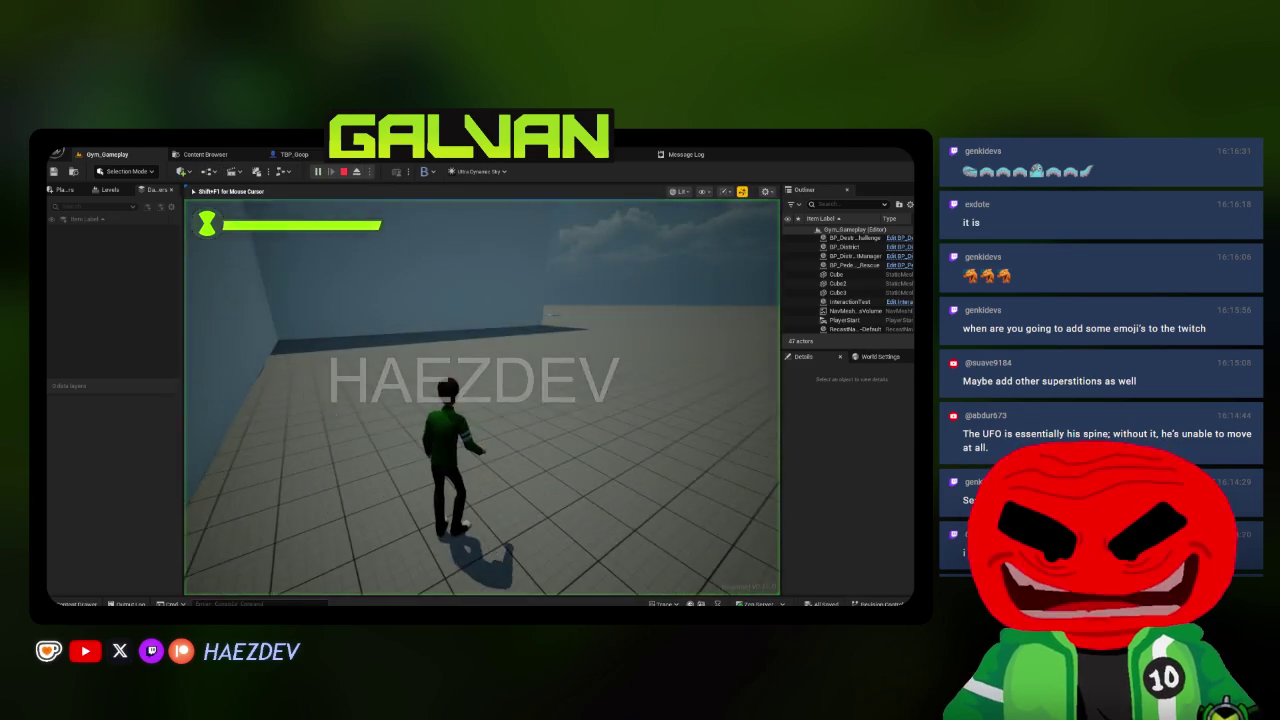
key("F11")
key("q")
left_click(384, 316)
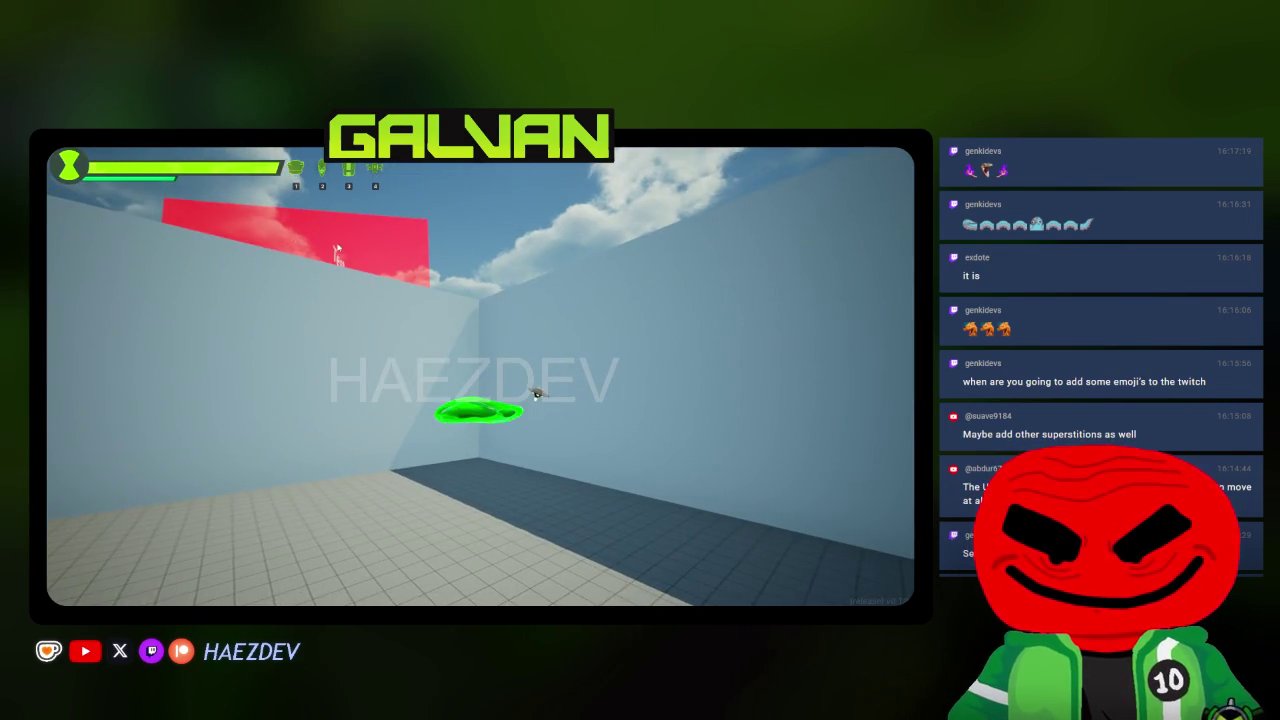
key("Escape")
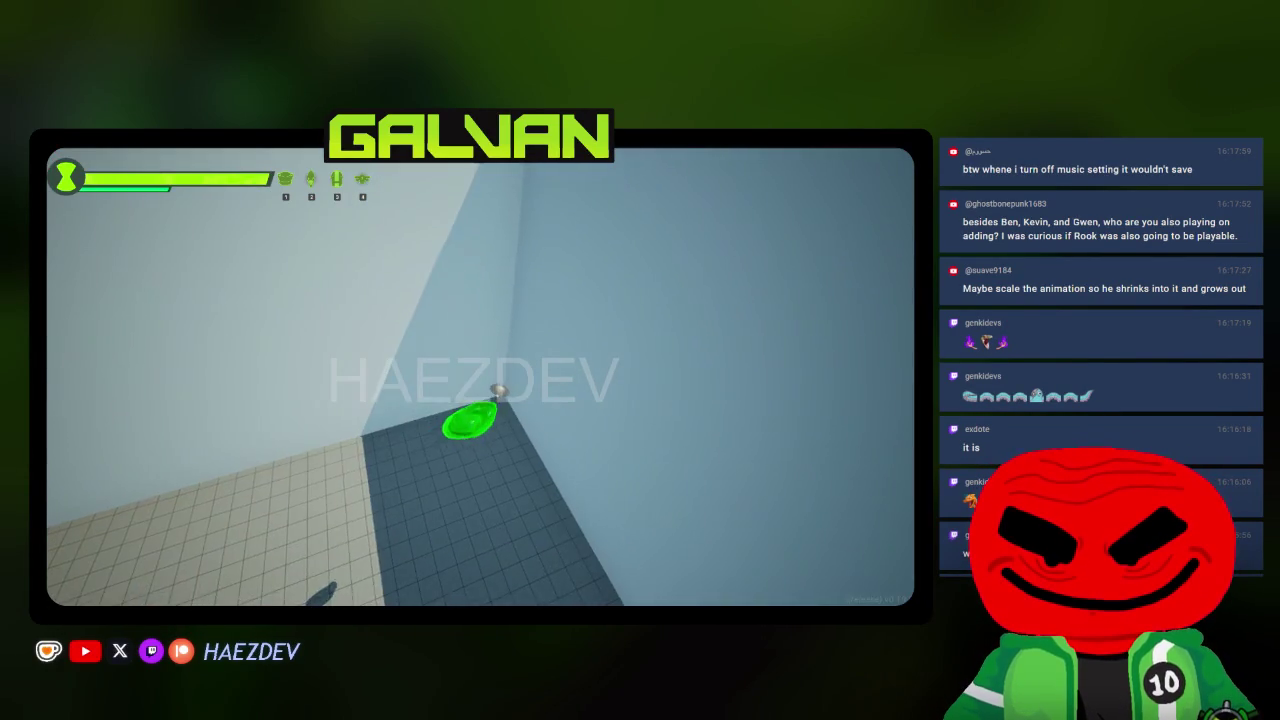
key("Escape")
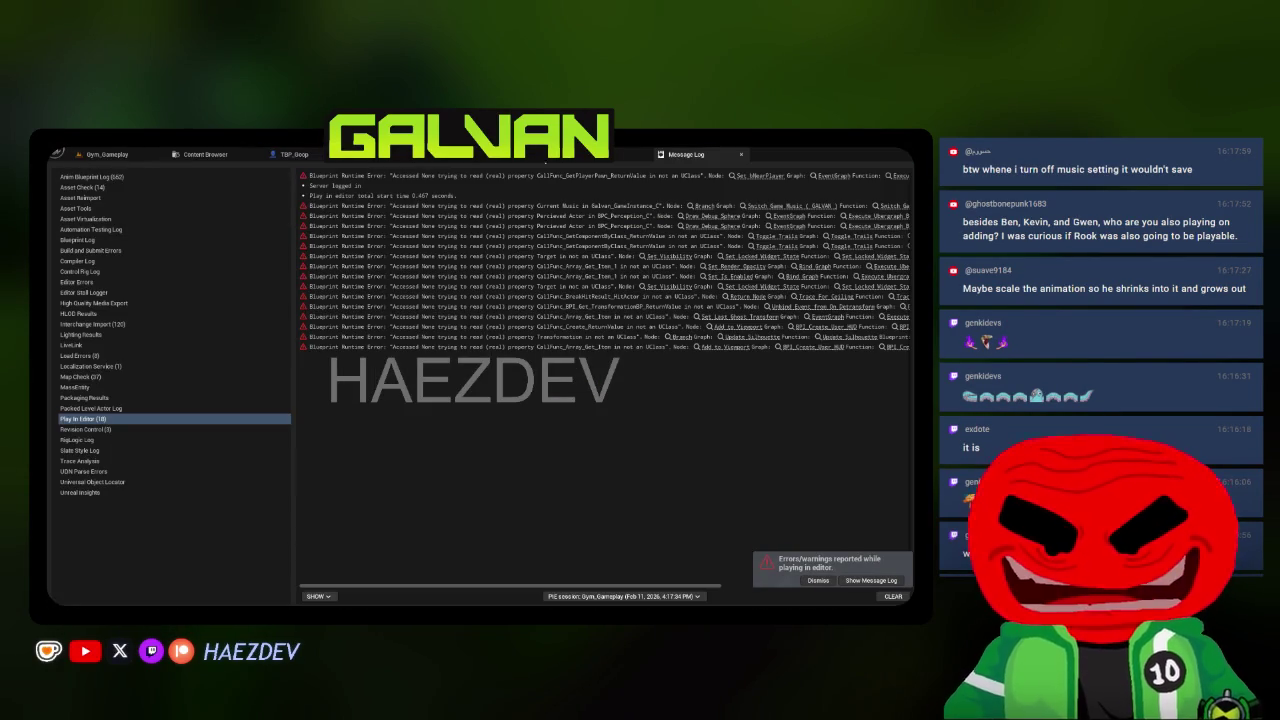